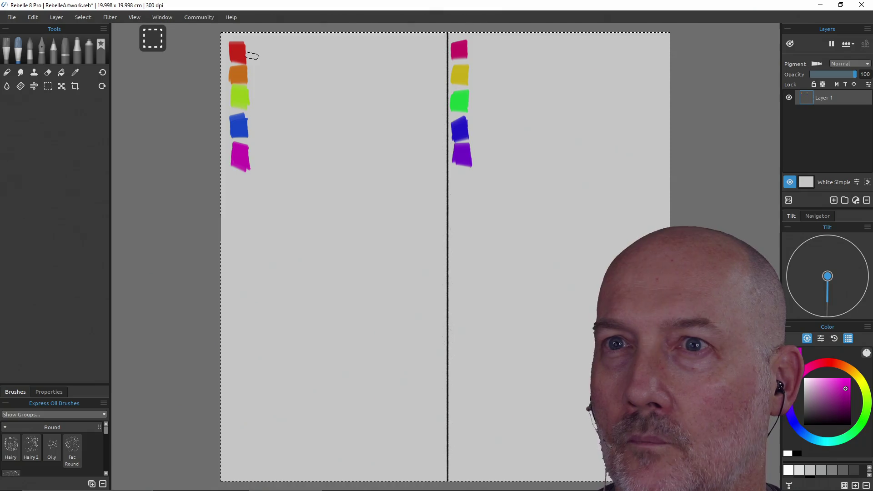
Sample the top red swatch, try muted and paler shades, then resample the pure red
alt+click(236, 53)
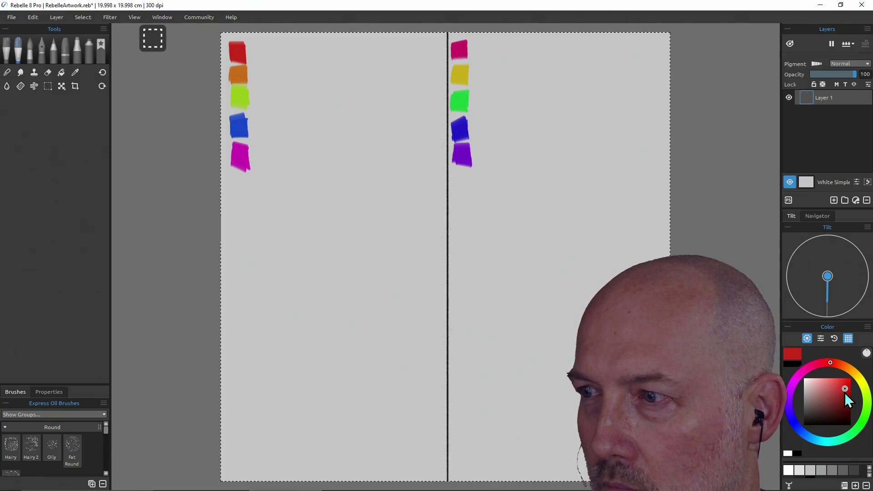
mouse_move(840, 391)
mouse_down()
mouse_move(808, 388)
mouse_move(840, 390)
mouse_up()
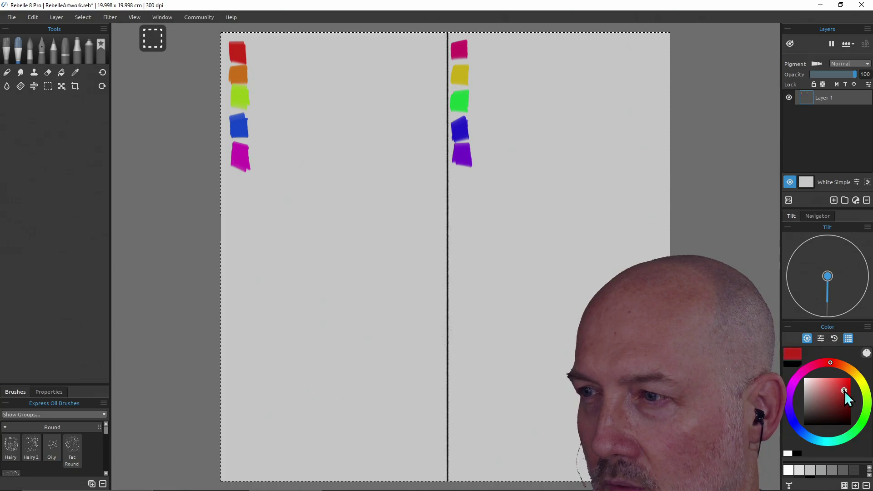
drag(831, 392, 814, 390)
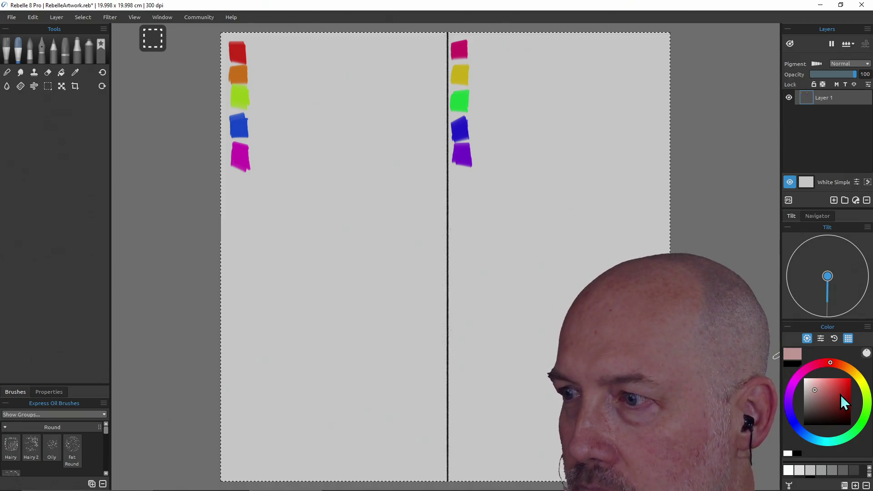
click(836, 389)
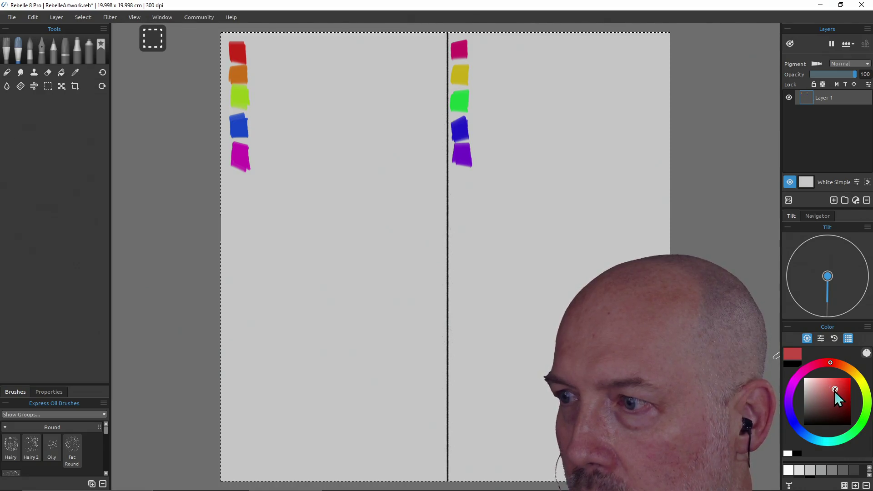
mouse_move(836, 390)
mouse_down()
mouse_move(818, 391)
mouse_move(839, 391)
mouse_up()
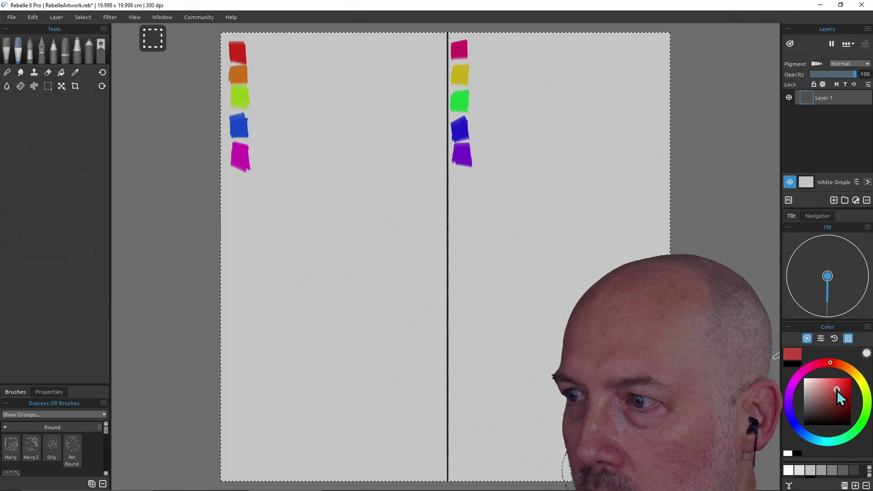
alt+click(239, 54)
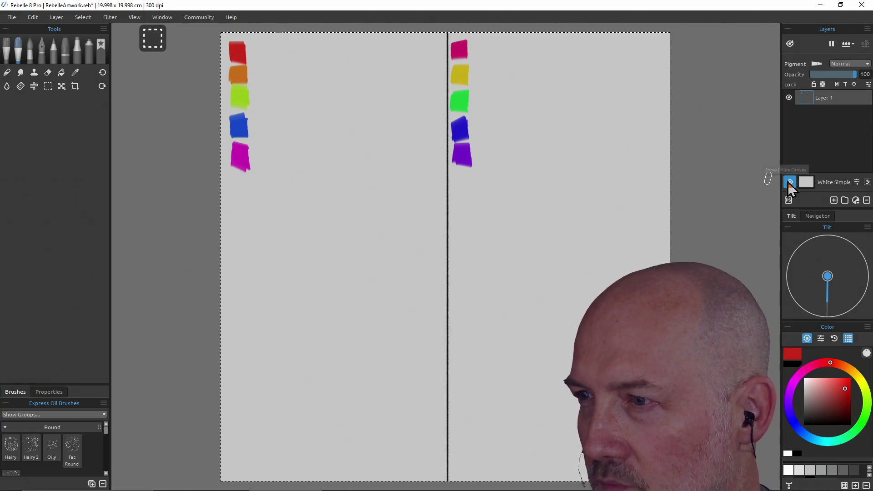
click(819, 341)
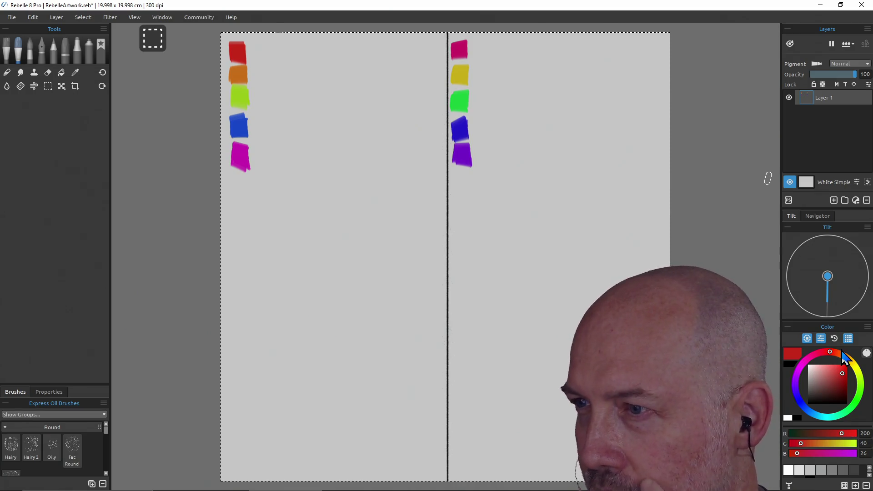
click(807, 339)
click(808, 339)
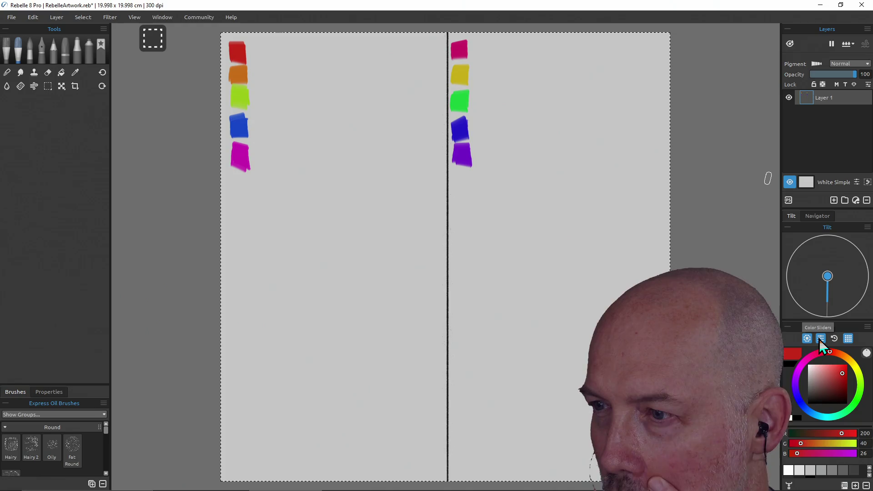
click(819, 340)
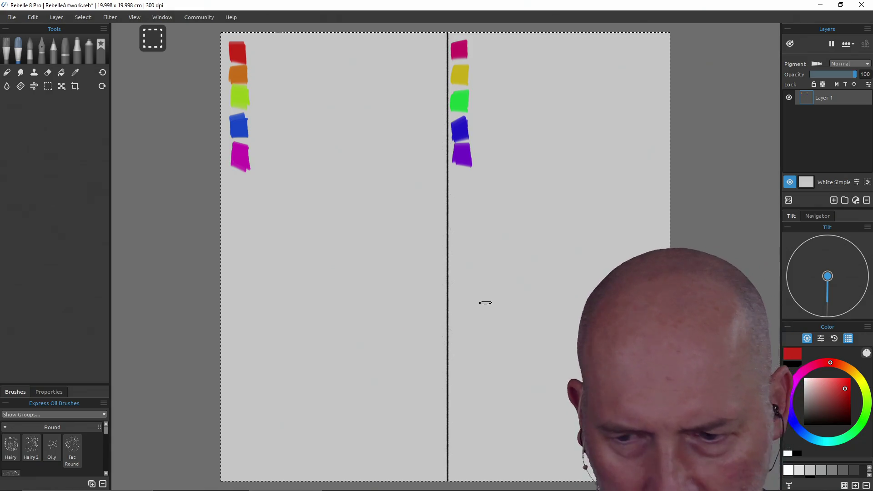
Launch Blockbench from Windows Start search by typing 'blockbe'
key(ctrl+alt+Tab)
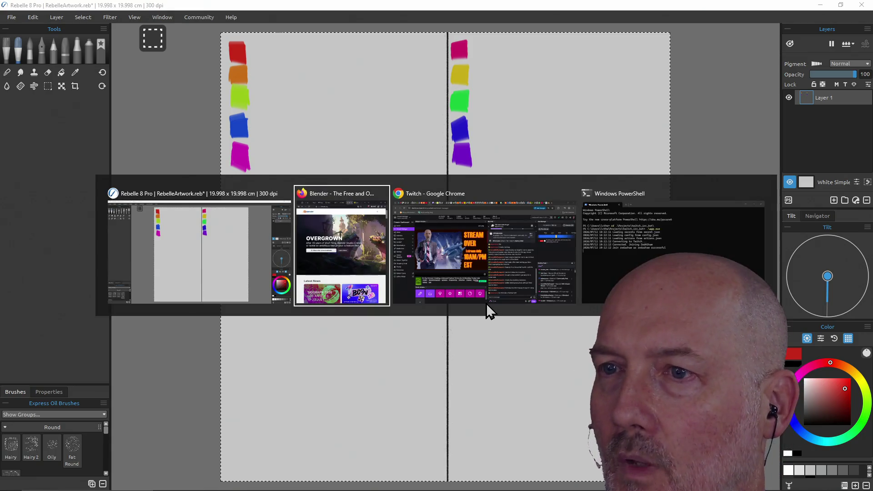
key(Escape)
key(super)
text(blockbe)
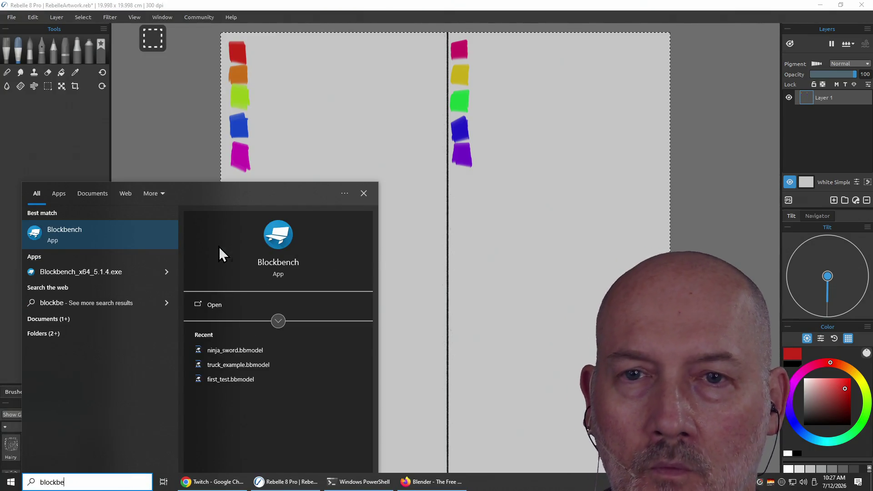
key(Return)
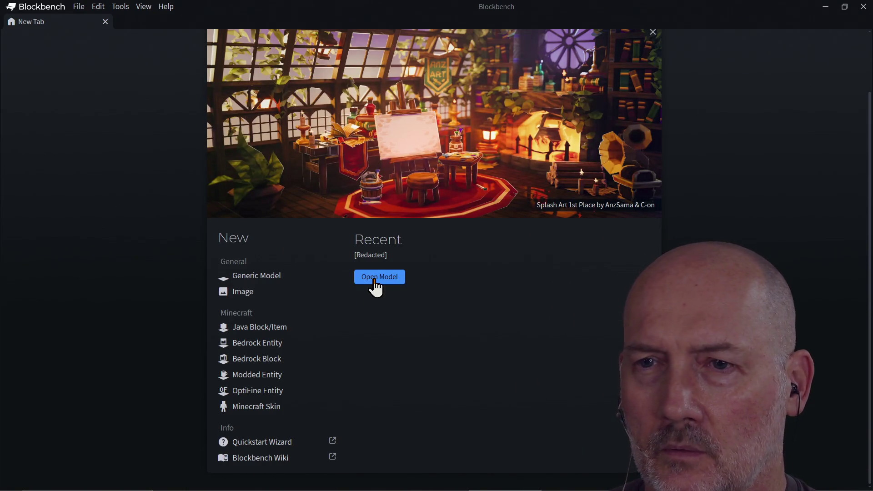
Close the Open Model file browser unused and create a new Generic Model project
click(376, 280)
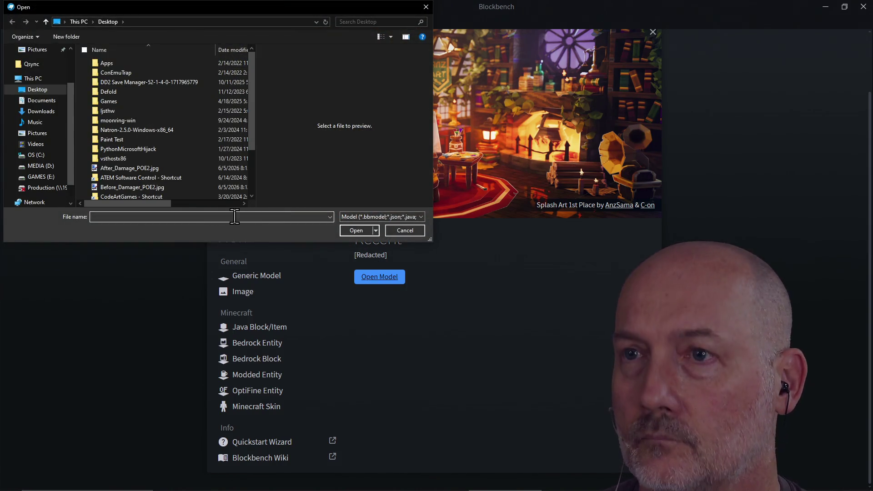
key(alt+Tab)
key(Tab)
key(Tab)
key(Tab)
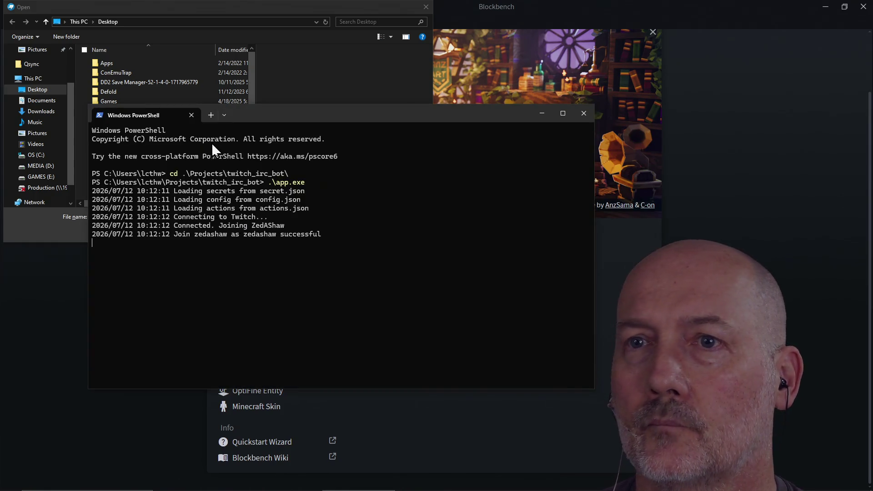
click(419, 12)
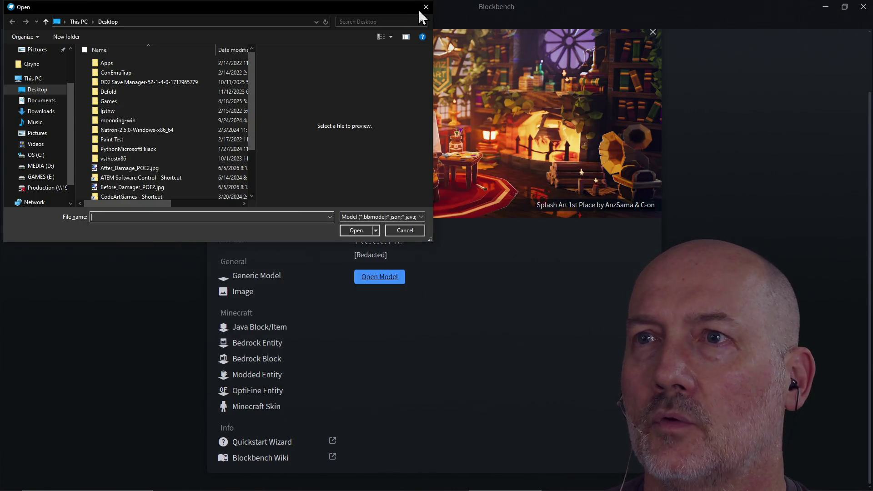
click(426, 8)
click(254, 276)
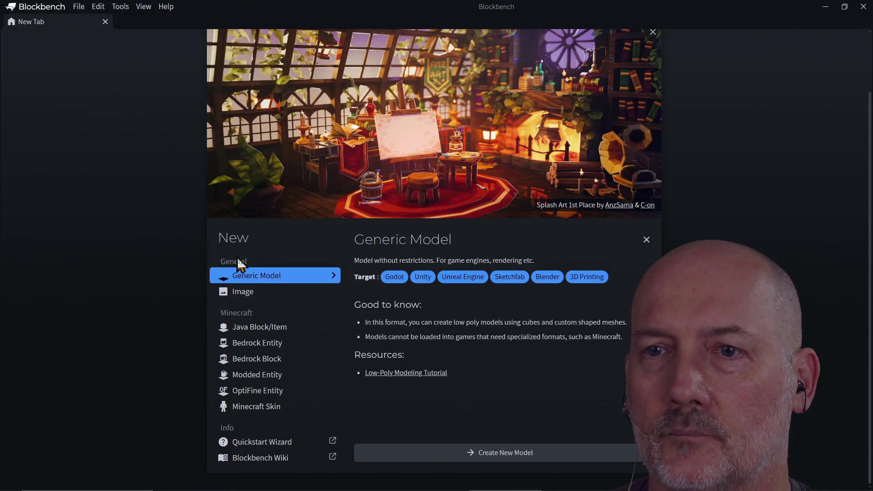
click(486, 457)
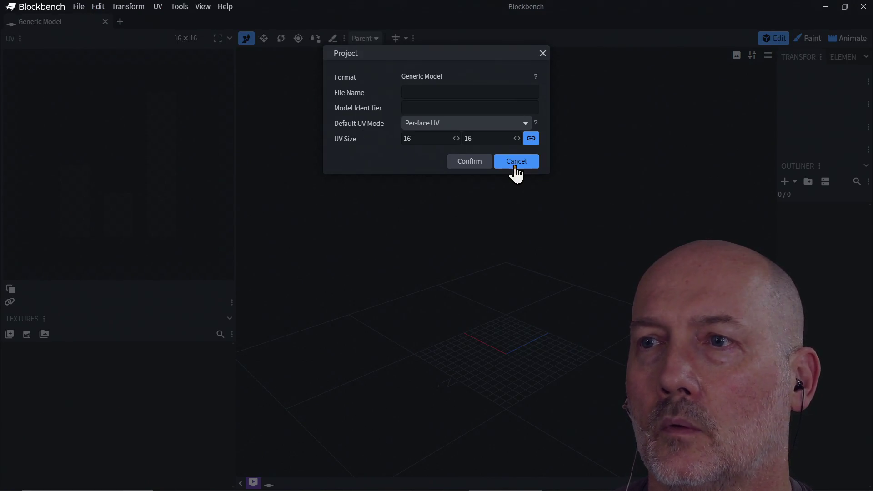
Cancel the project settings and switch Streamer Mode off in File > Preferences > Settings
click(515, 164)
click(80, 7)
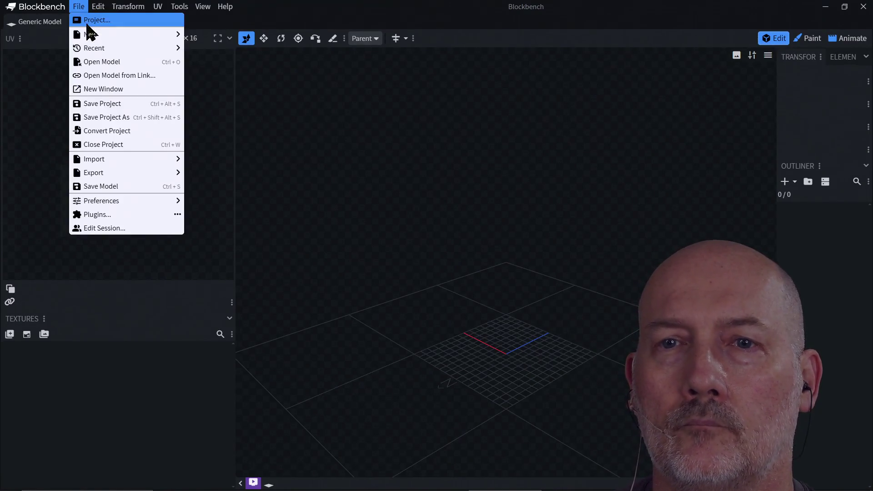
mouse_move(110, 201)
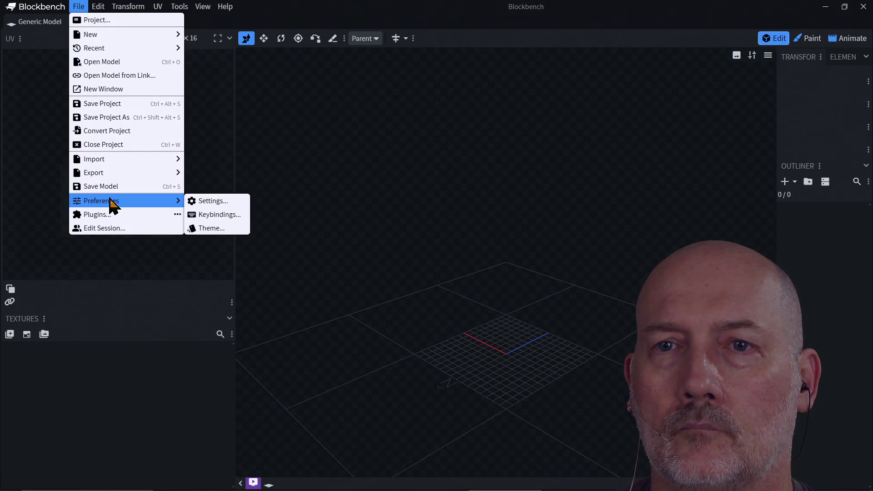
click(229, 201)
click(343, 205)
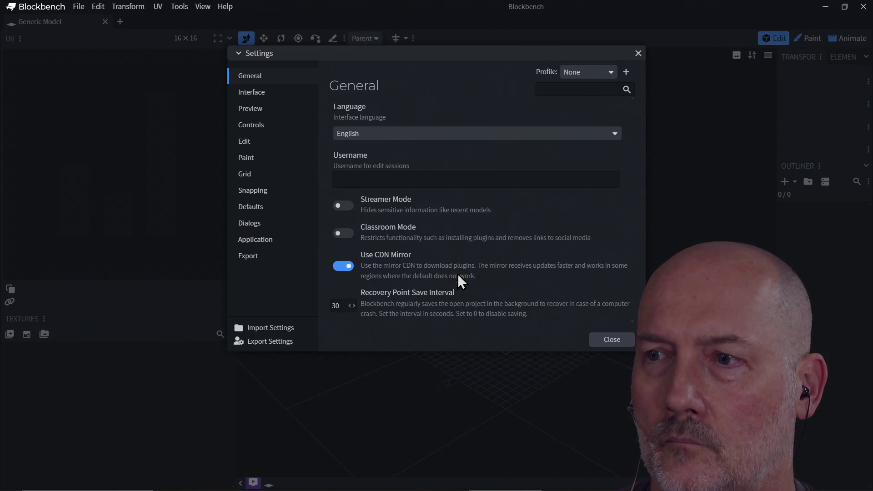
click(612, 340)
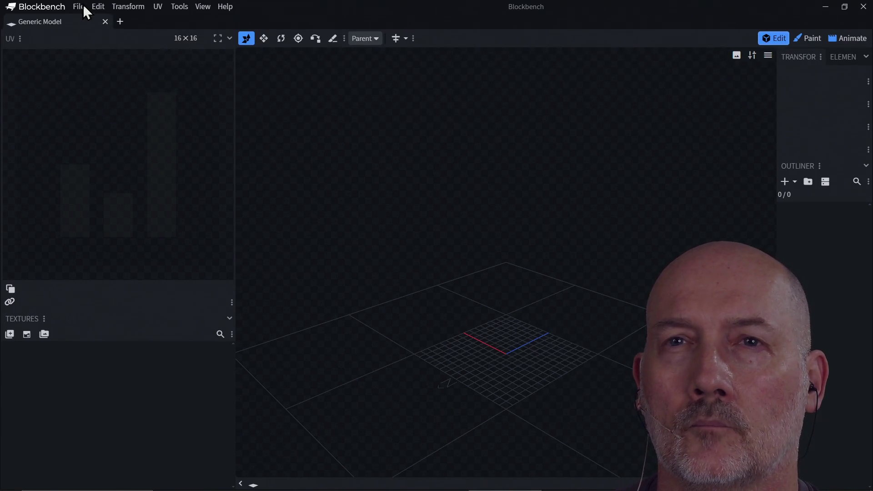
click(87, 9)
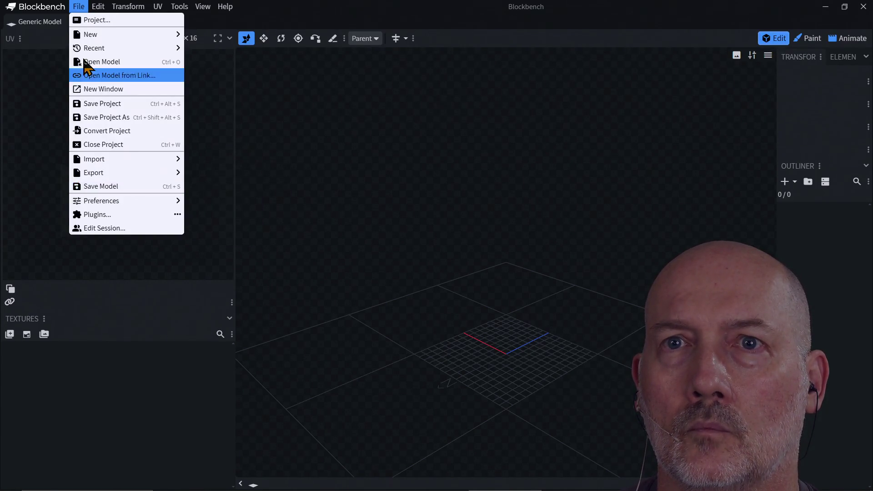
Open ninja_sword.bbmodel from File > Recent in its own tab
mouse_move(87, 50)
click(251, 63)
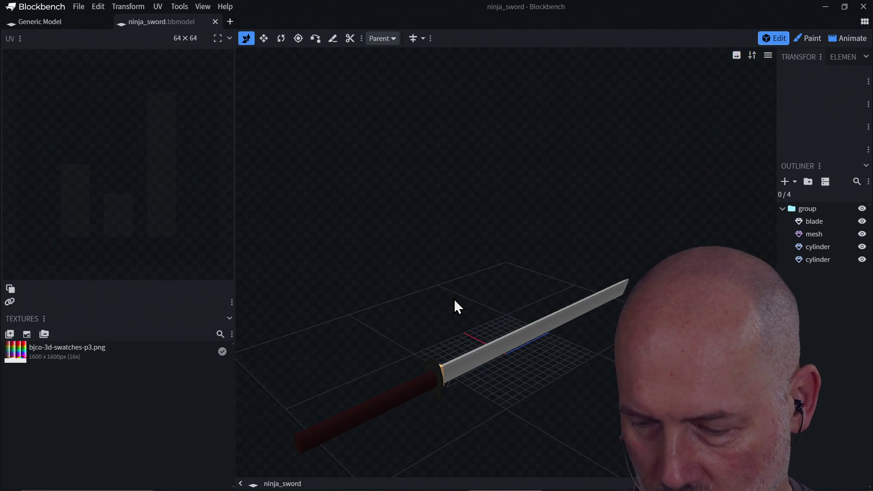
mouse_move(455, 301)
mouse_down()
mouse_move(519, 329)
mouse_move(500, 319)
mouse_move(450, 327)
mouse_move(538, 314)
mouse_move(478, 340)
mouse_move(586, 325)
mouse_move(501, 345)
mouse_move(562, 291)
mouse_move(428, 282)
mouse_move(472, 318)
mouse_up()
scroll(562, 290, up, 2)
Orbit around the sword to inspect its hilt and blade from several angles
drag(637, 346, 664, 364)
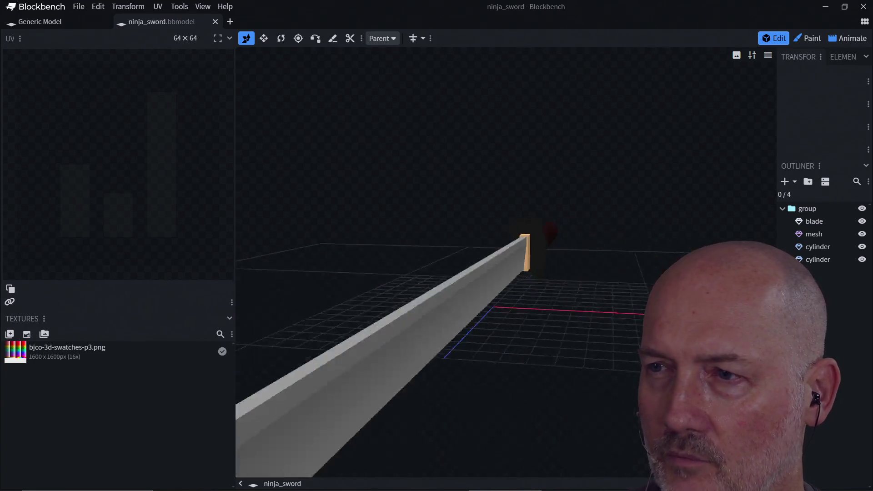
mouse_move(455, 341)
mouse_down()
mouse_move(491, 336)
mouse_move(464, 350)
mouse_up()
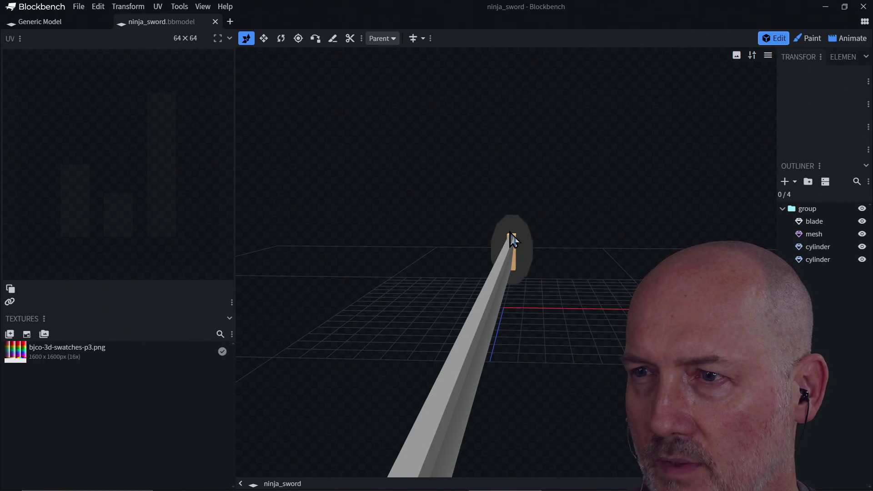
mouse_move(594, 281)
mouse_down()
mouse_move(515, 308)
mouse_move(601, 259)
mouse_up()
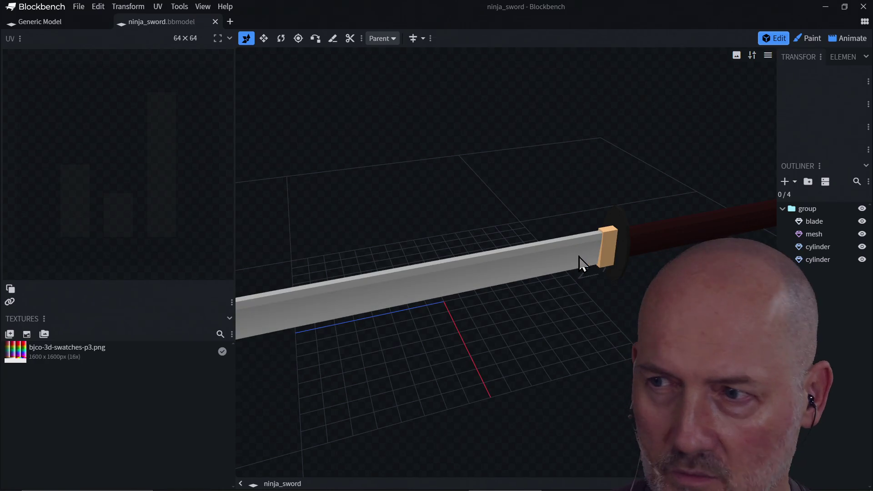
mouse_move(528, 352)
mouse_down()
mouse_move(602, 322)
mouse_move(609, 336)
mouse_move(586, 308)
mouse_move(646, 314)
mouse_move(495, 341)
mouse_move(581, 337)
mouse_move(584, 345)
mouse_move(561, 364)
mouse_move(582, 379)
mouse_move(634, 244)
mouse_move(468, 238)
mouse_move(571, 221)
mouse_move(471, 335)
mouse_move(490, 294)
mouse_move(513, 291)
mouse_move(474, 355)
mouse_move(573, 269)
mouse_up()
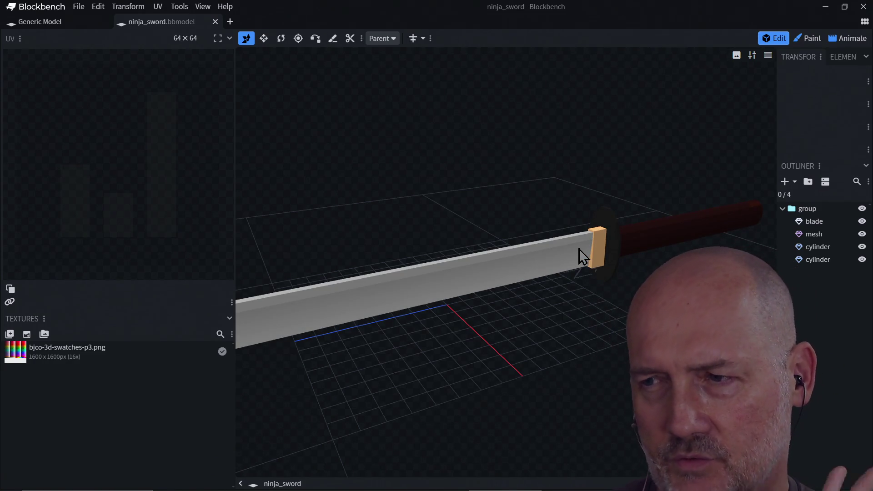
mouse_move(420, 344)
mouse_down()
mouse_move(469, 351)
mouse_move(392, 359)
mouse_up()
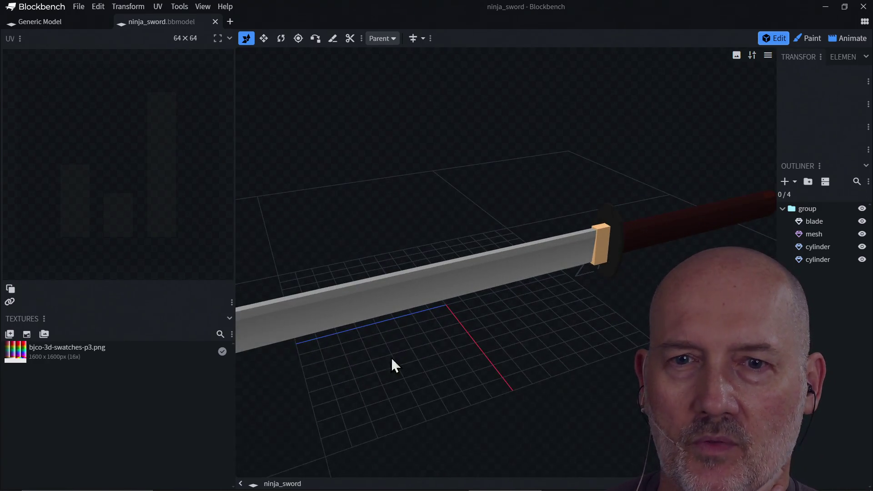
Cancel the swatch texture properties, toggle Paint mode, close the Generic Model tab, return to Edit
double_click(45, 353)
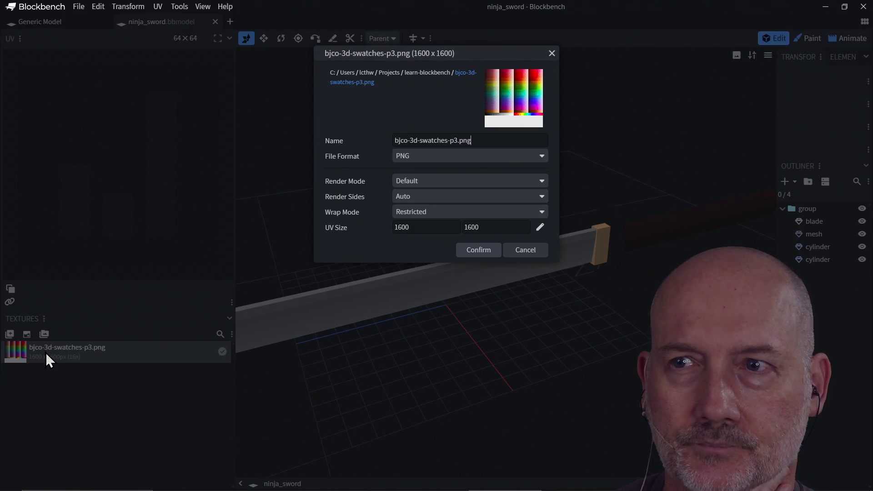
click(524, 251)
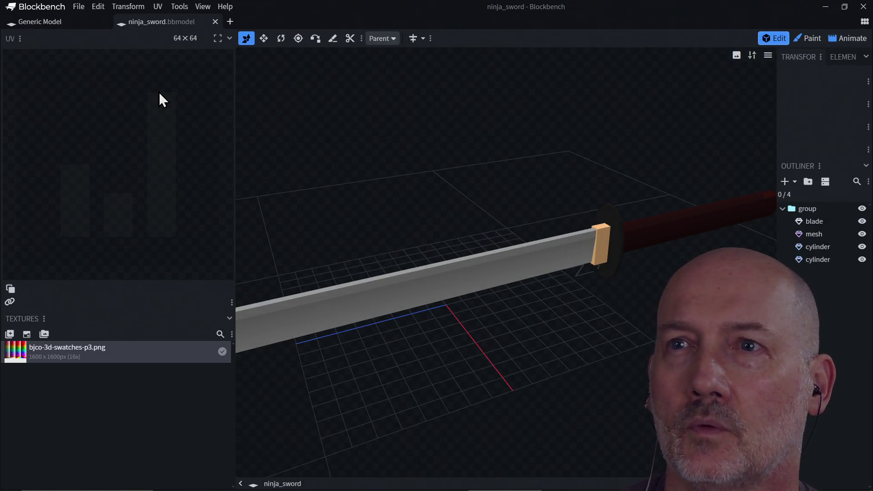
click(810, 40)
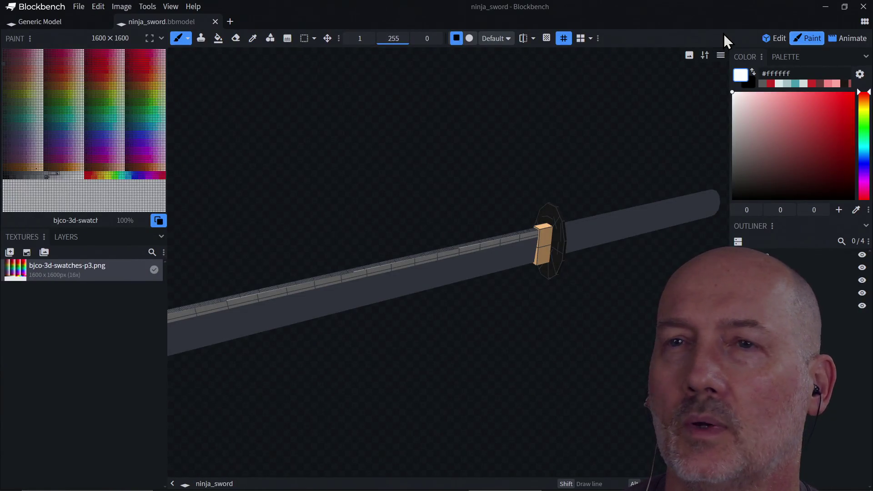
click(72, 27)
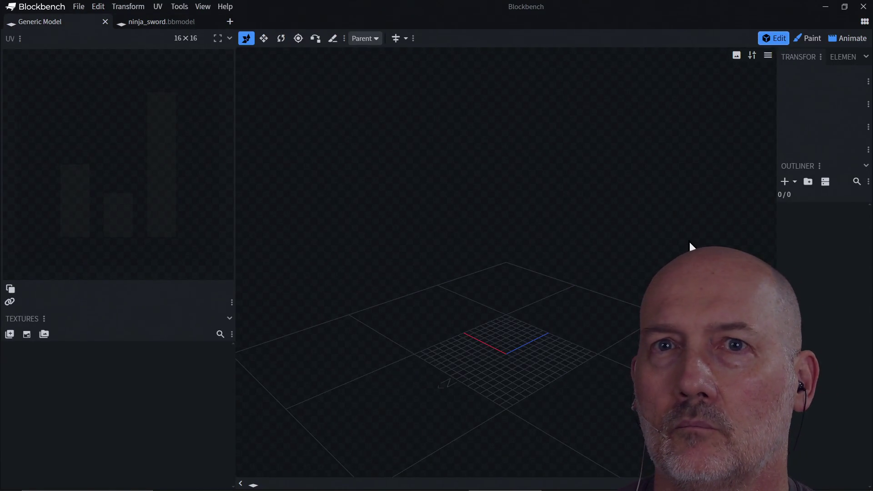
click(105, 22)
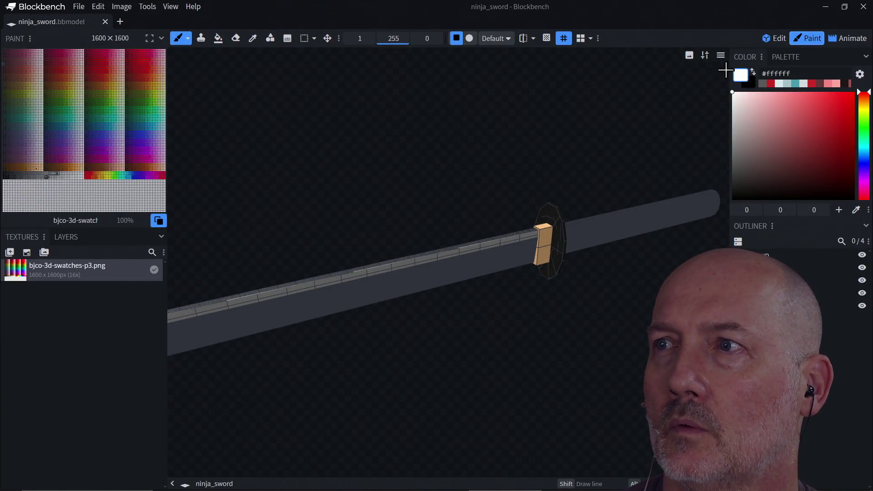
click(775, 40)
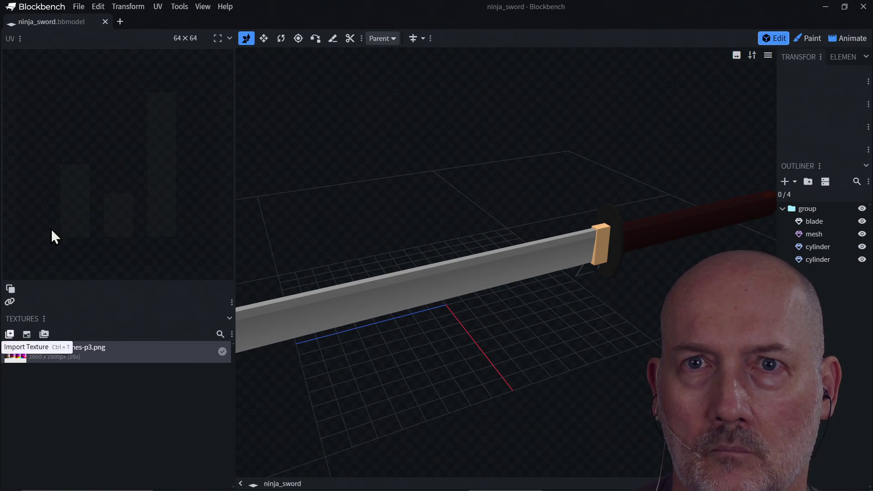
Drag bjco-3d-swatches-p3.png into the UV editor and select the sword blade
drag(31, 354, 59, 184)
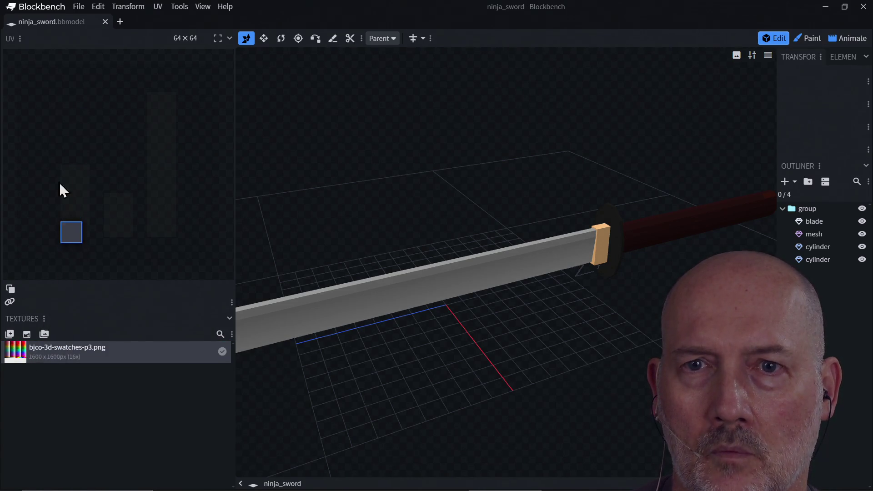
click(320, 319)
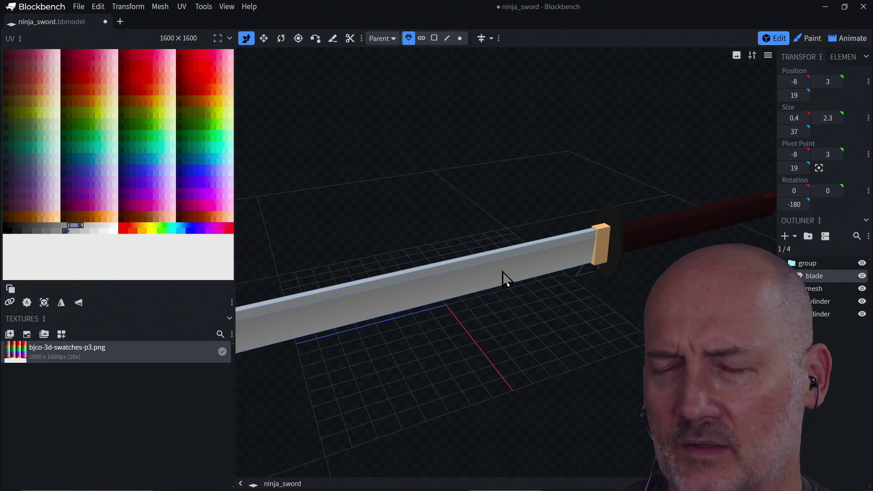
Select the red handle, round guard and orange block, then a long blade face
click(643, 244)
click(618, 251)
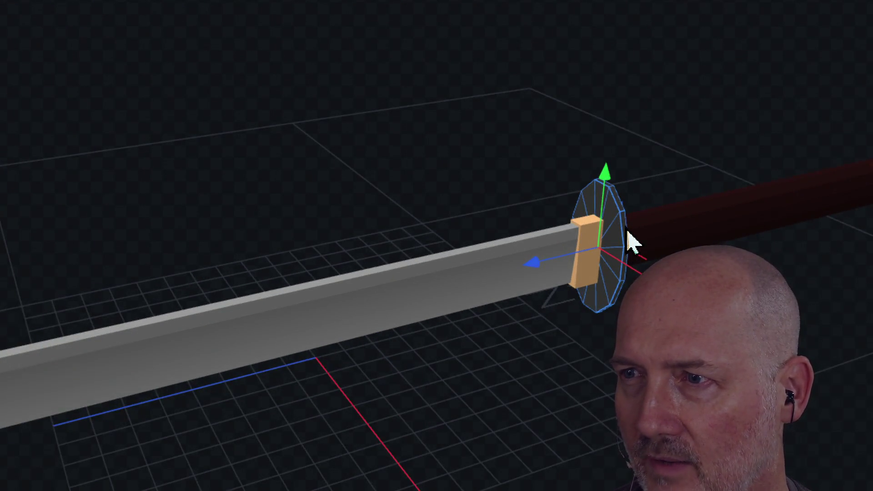
click(585, 241)
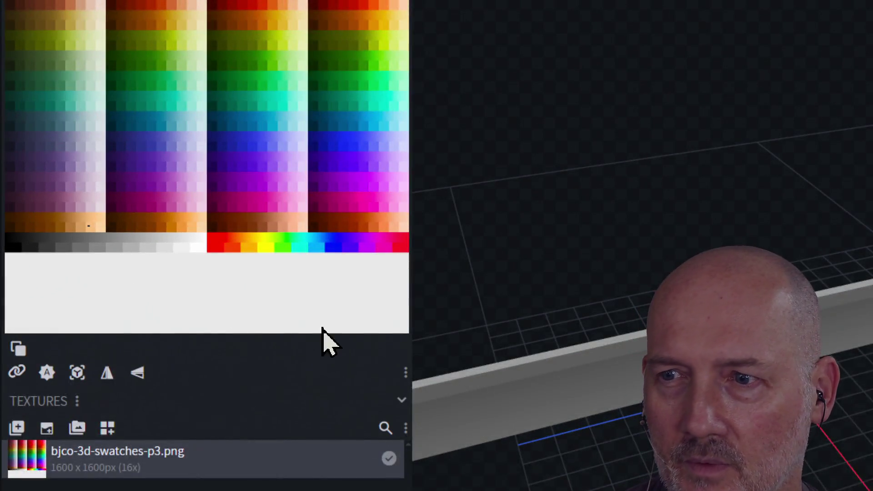
click(541, 424)
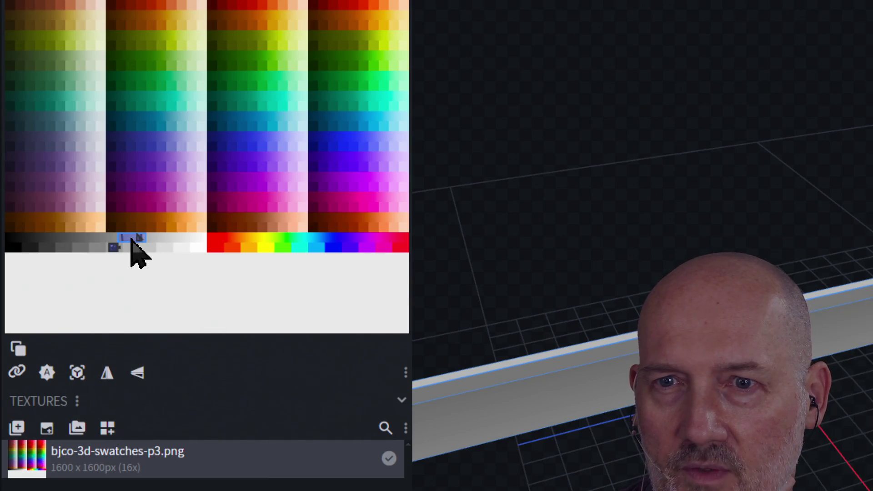
Move the blade face's UV onto the orange, then the magenta swatches
mouse_move(132, 246)
mouse_down()
mouse_move(140, 247)
mouse_move(144, 222)
mouse_up()
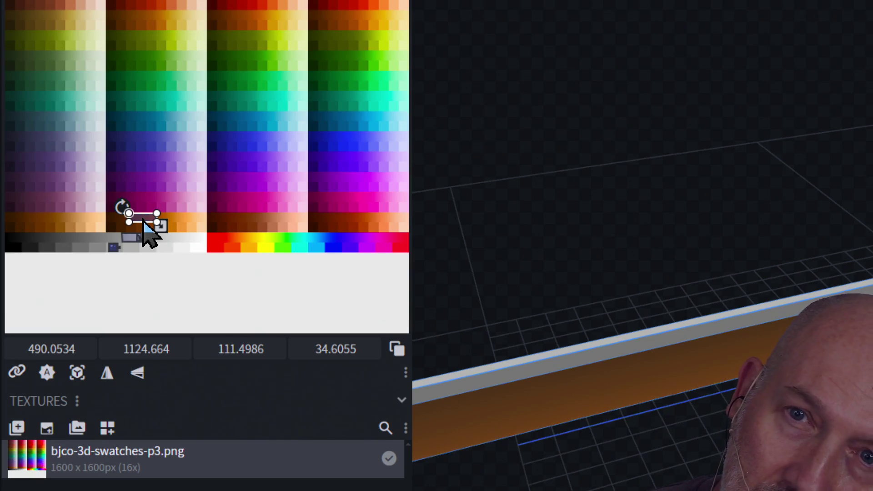
mouse_move(144, 220)
mouse_down()
mouse_move(141, 241)
mouse_move(166, 234)
mouse_move(172, 214)
mouse_move(156, 157)
mouse_move(136, 242)
mouse_up()
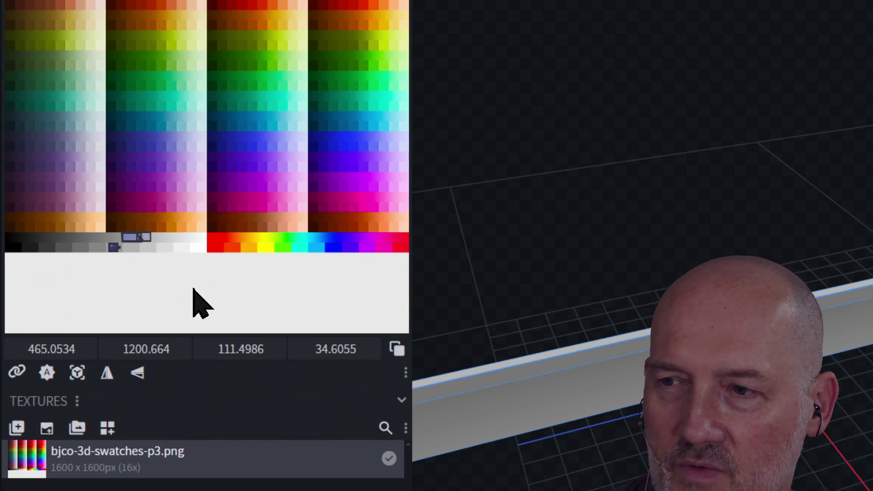
scroll(64, 182, up, 3)
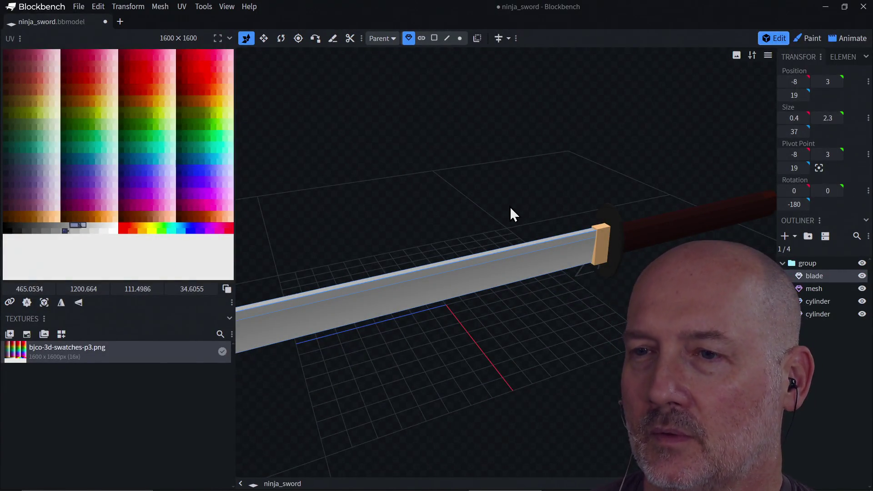
click(209, 409)
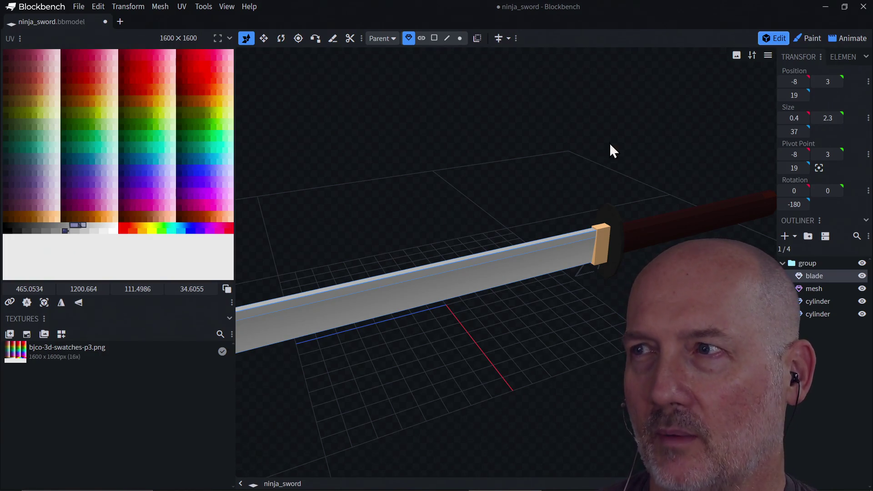
Quit Blockbench discarding all unsaved changes, and bring the Rebelle canvas to the front
click(863, 6)
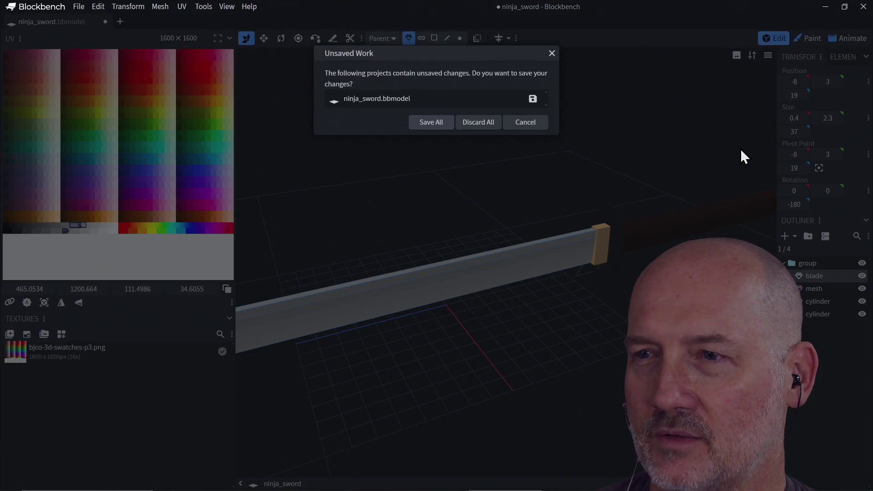
click(476, 123)
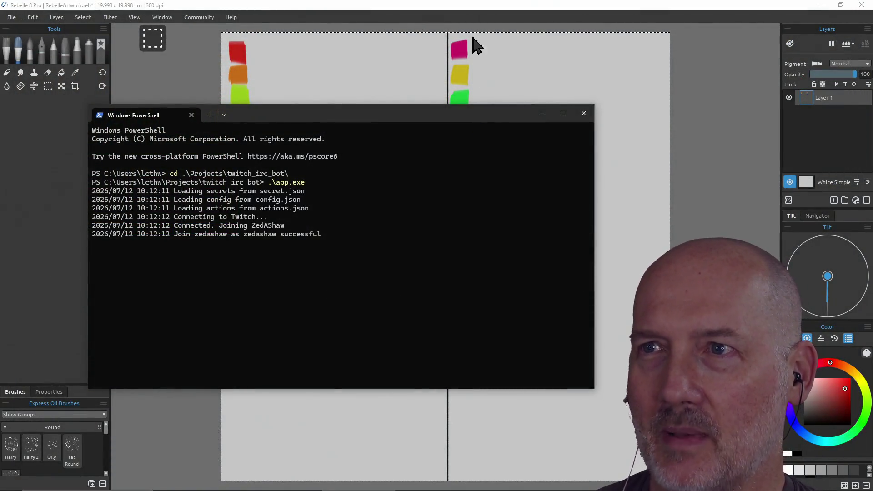
click(472, 6)
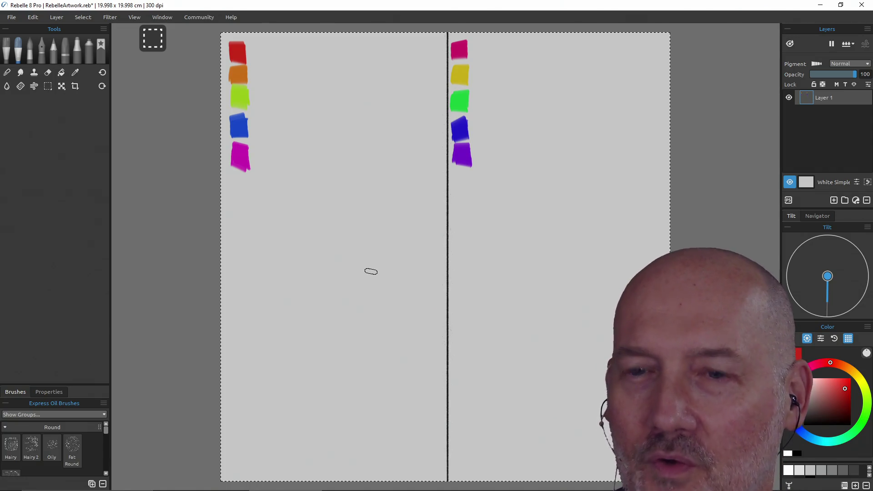
Paint a lighter red dab and a light-pink dab right of the red swatch
key(ctrl)
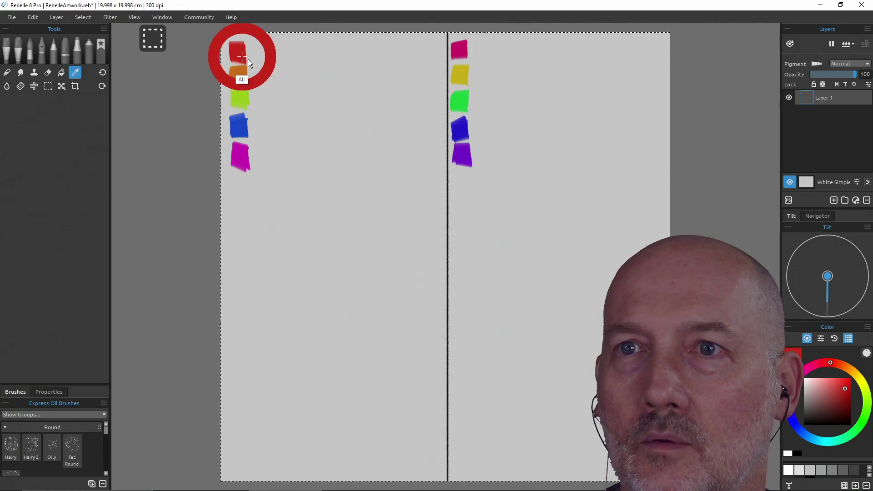
click(840, 388)
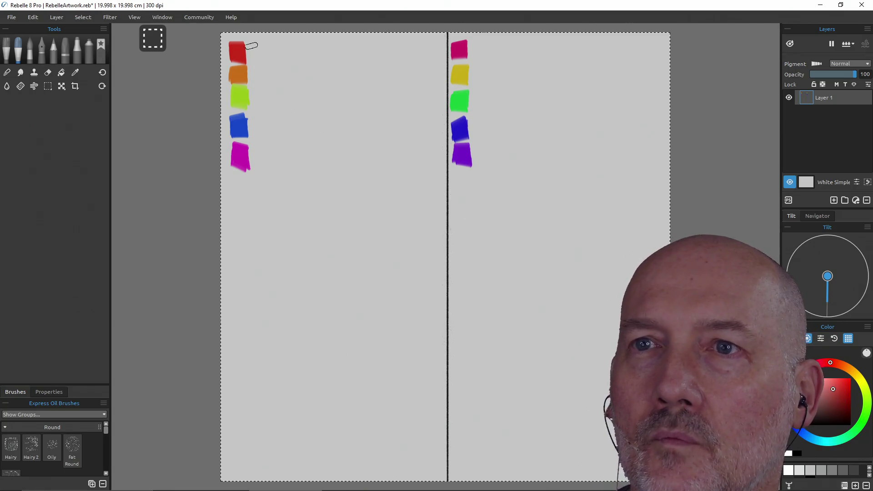
drag(251, 43, 254, 52)
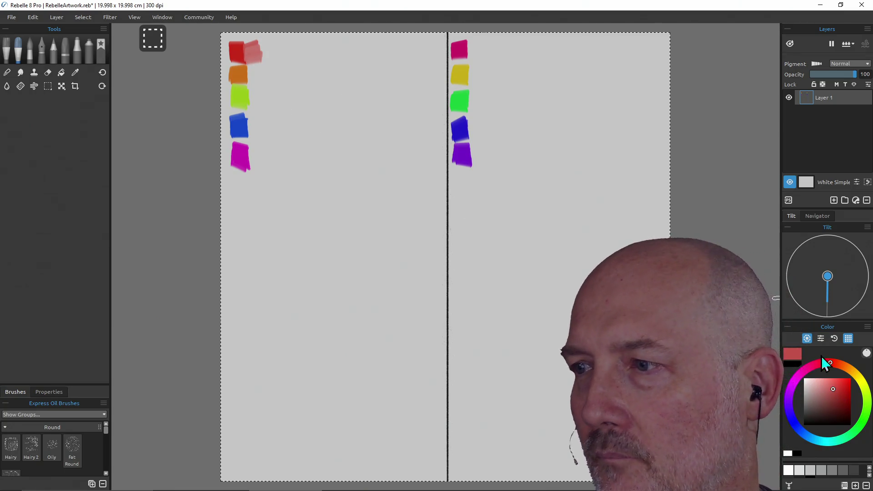
click(827, 389)
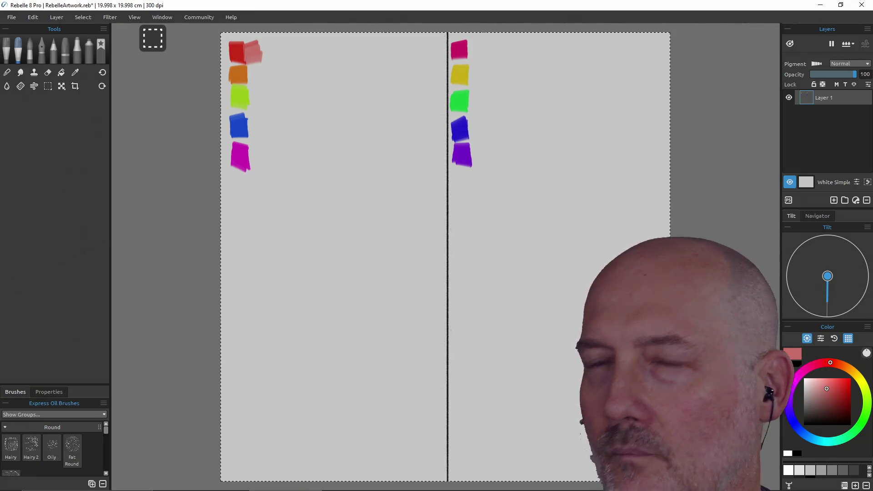
drag(264, 45, 272, 45)
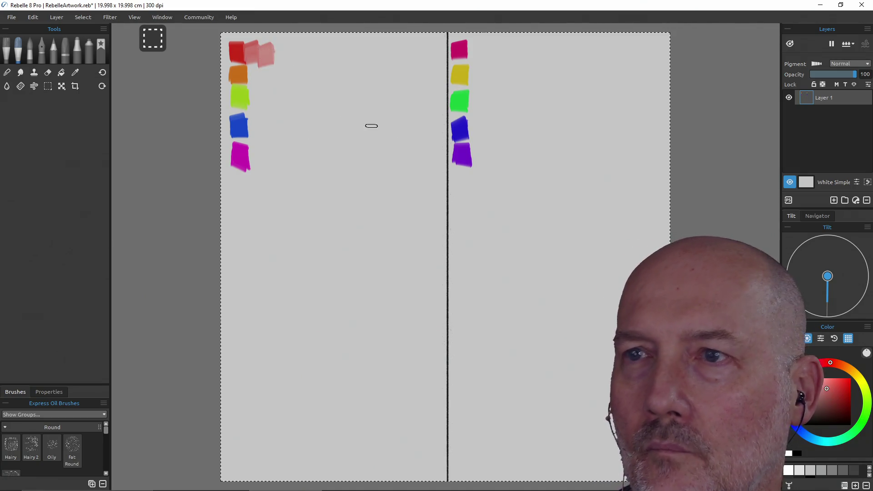
Redo the pink patch and add paler pink tint dabs further right
key(ctrl+z)
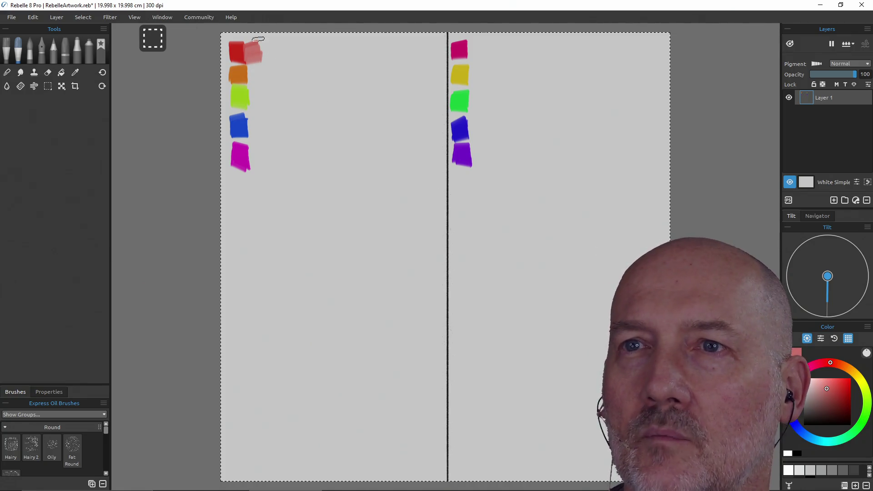
drag(262, 40, 273, 59)
drag(332, 85, 355, 96)
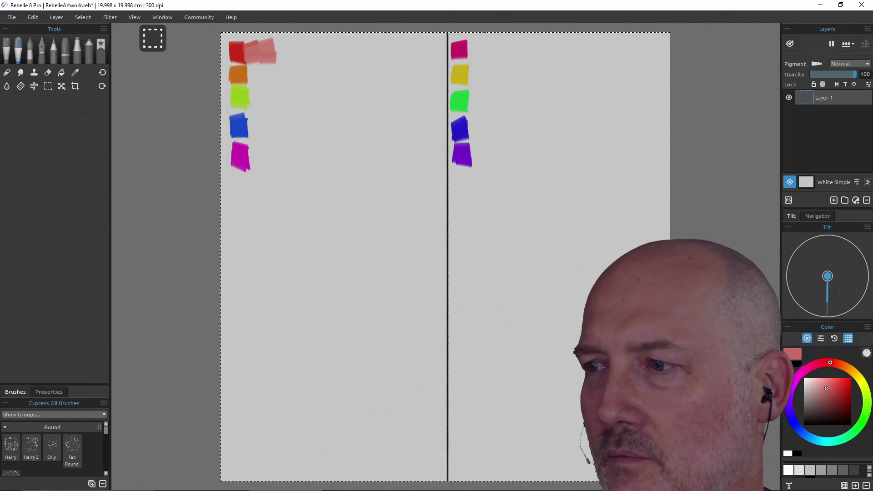
key(ctrl+z)
click(821, 390)
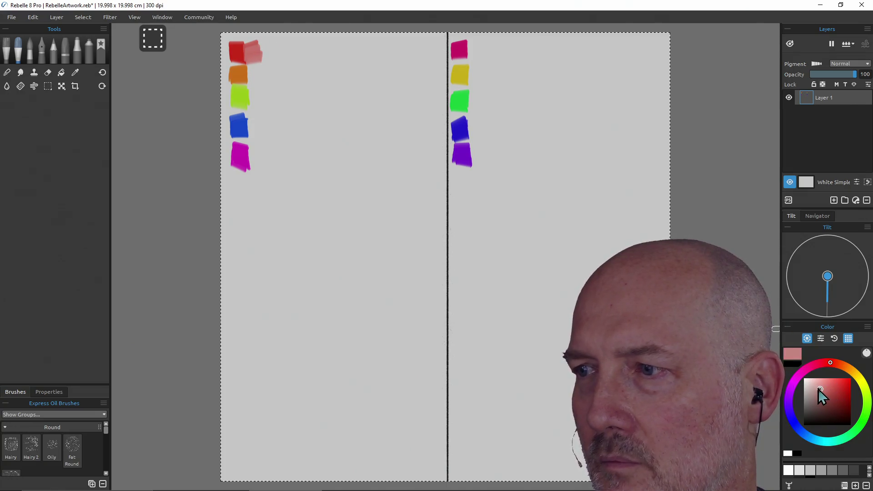
drag(265, 42, 273, 54)
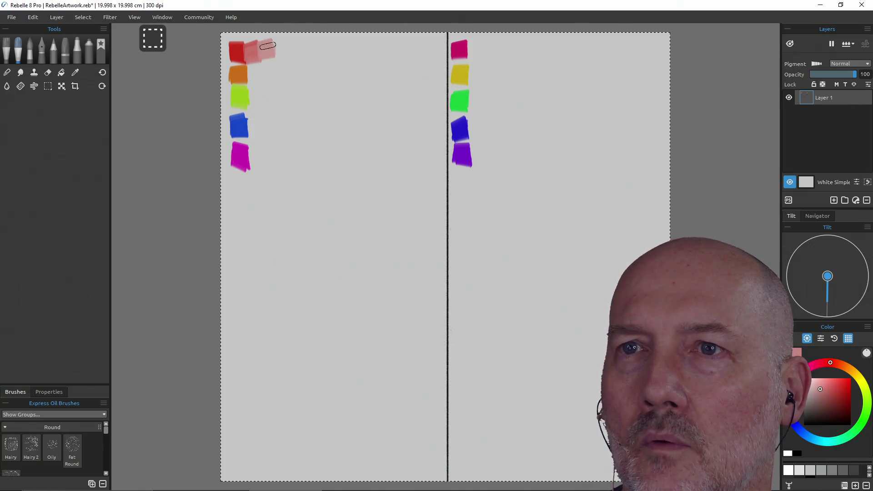
click(809, 390)
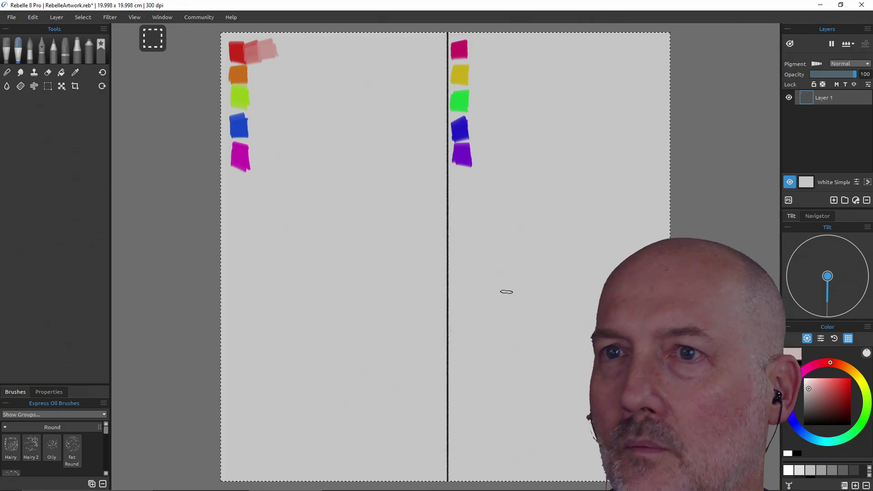
mouse_move(288, 47)
mouse_down()
mouse_move(279, 42)
mouse_move(285, 57)
mouse_up()
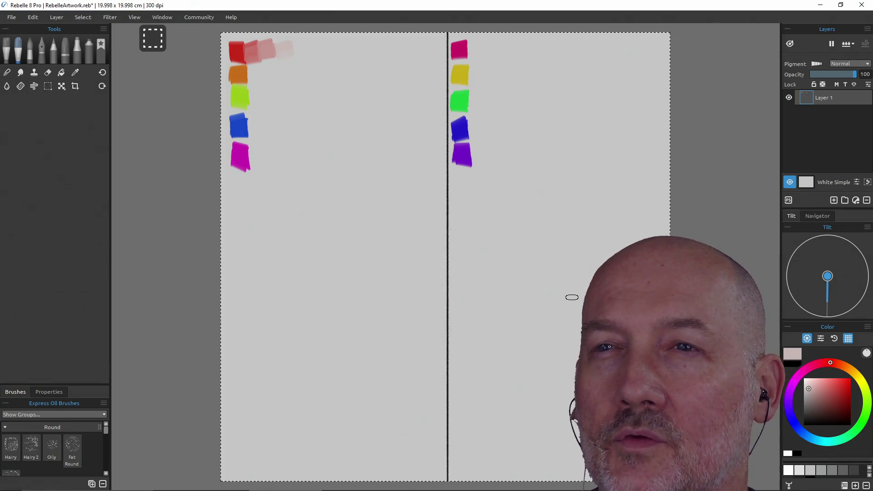
Sample the orange swatch and paint three progressively lighter orange tint dabs beside it
alt+click(243, 78)
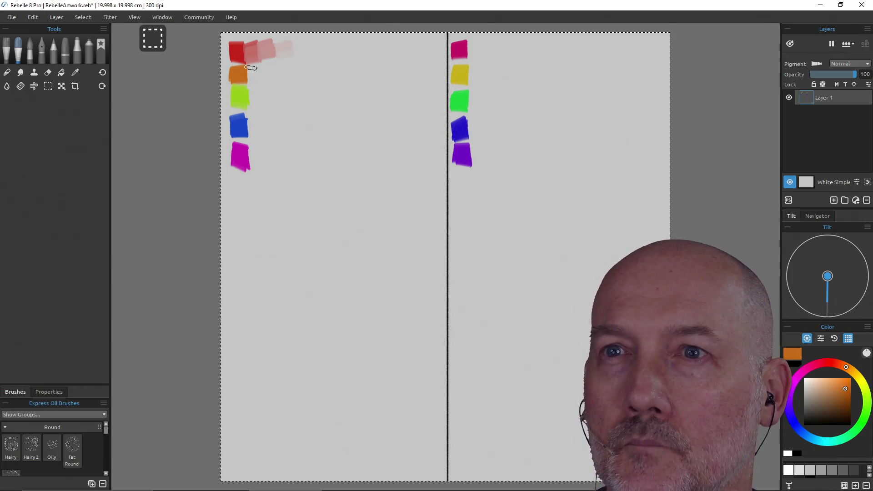
click(833, 388)
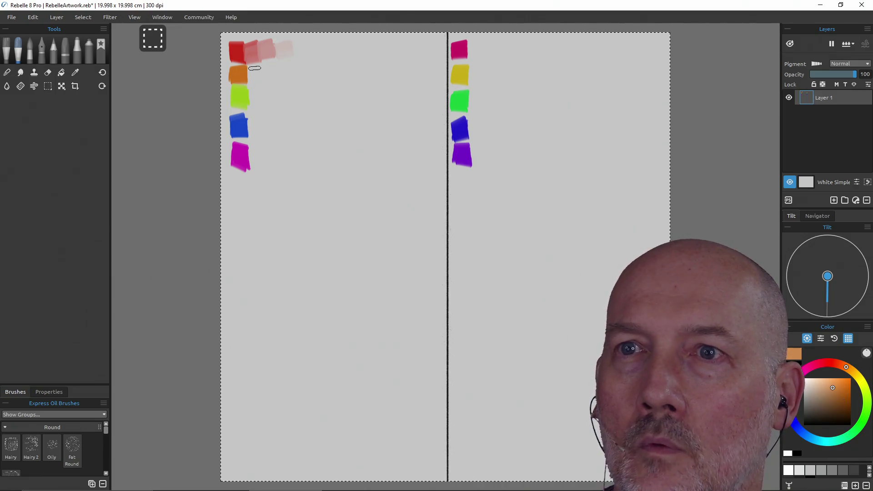
drag(255, 68, 254, 69)
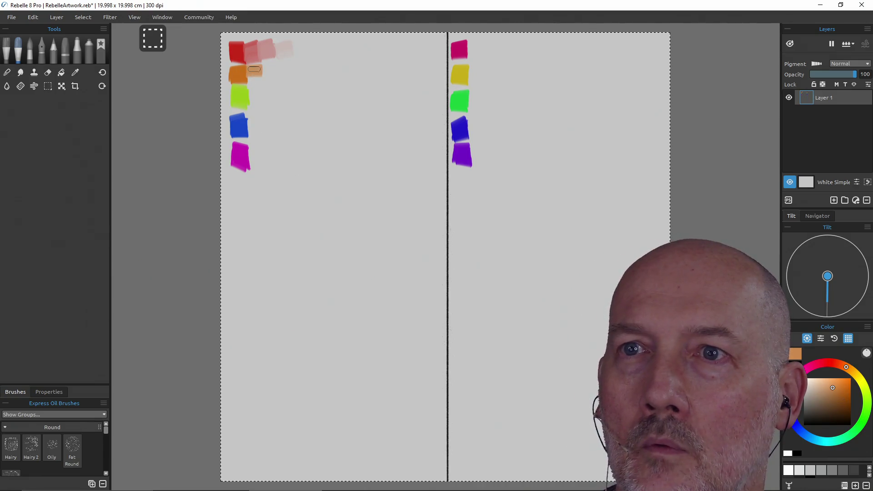
click(823, 388)
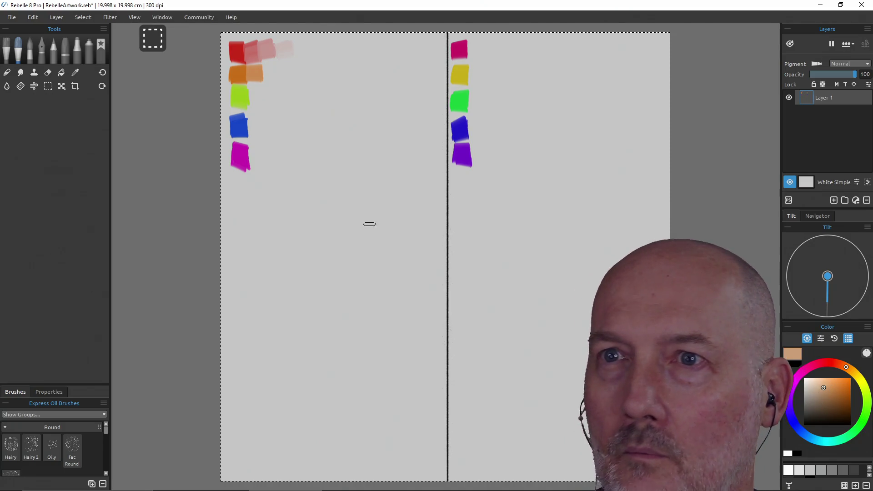
drag(268, 65, 269, 72)
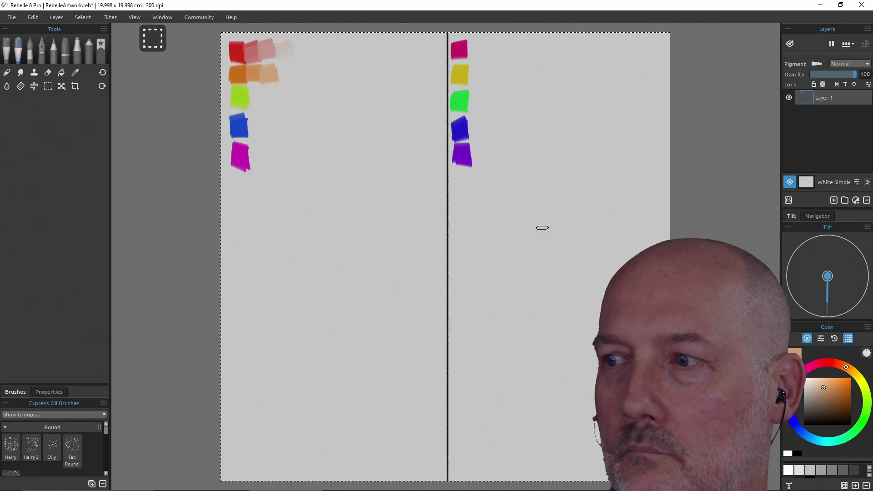
click(815, 389)
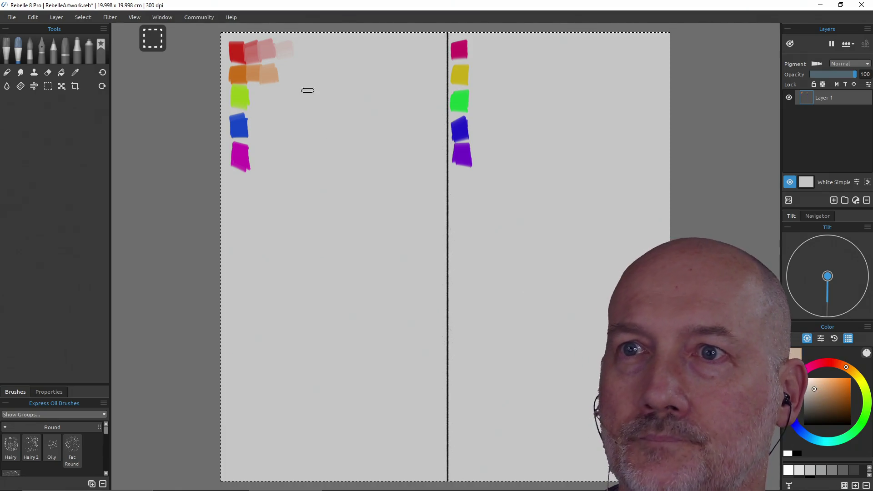
drag(286, 72, 287, 76)
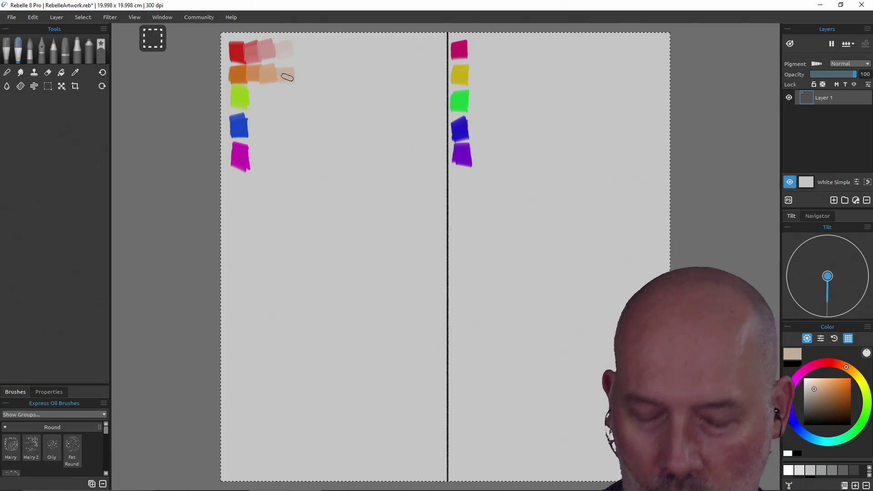
Undo the faint orange tint and the tint stroke before it with Ctrl+Z
key(ctrl)
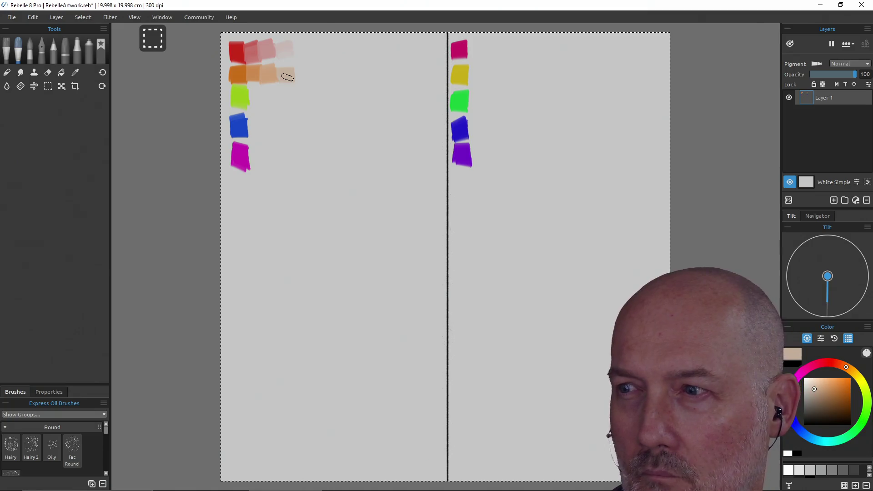
key(ctrl+z)
key(ctrl+z)
key(ctrl+z)
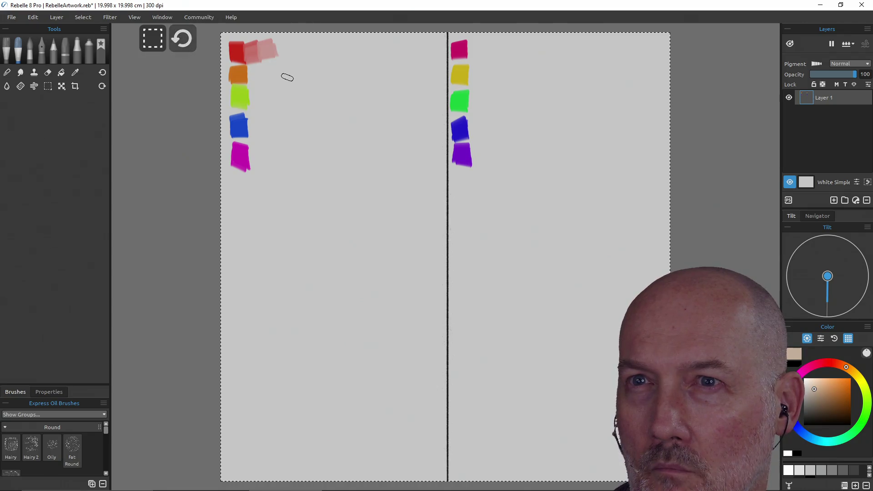
key(ctrl+z)
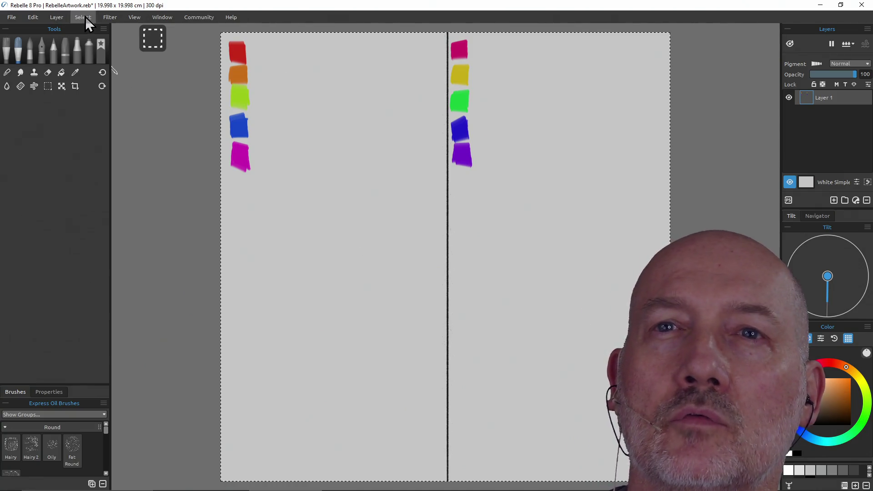
Draw a straight horizontal Graphite Pencil line across the sheet, then undo the misplaced line
click(53, 48)
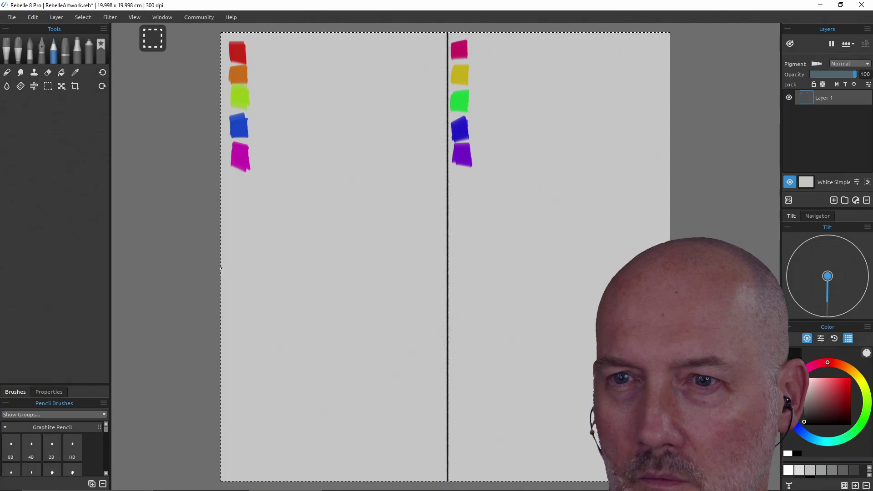
mouse_move(218, 266)
mouse_down()
mouse_move(479, 284)
mouse_move(627, 265)
mouse_up()
shift+click(631, 267)
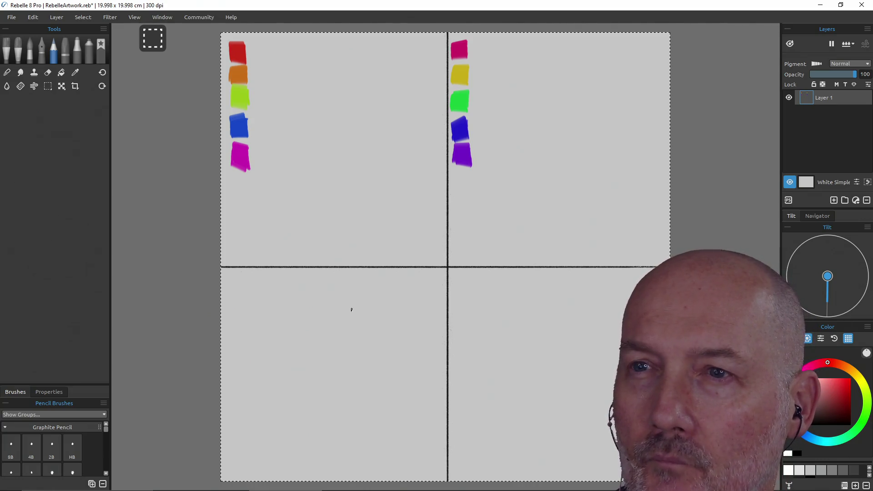
key(ctrl+z)
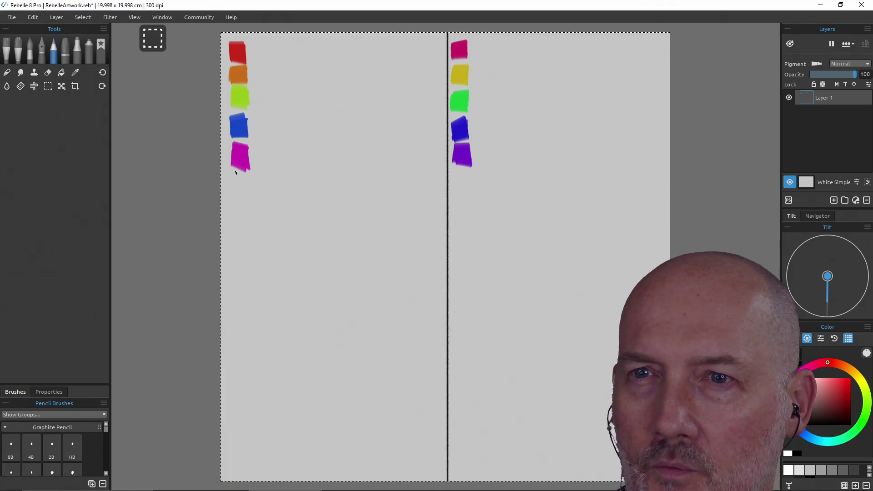
Draw two horizontal pencil dividers, number rows 1–3, then return to the oil brush and sample red
drag(236, 172, 650, 178)
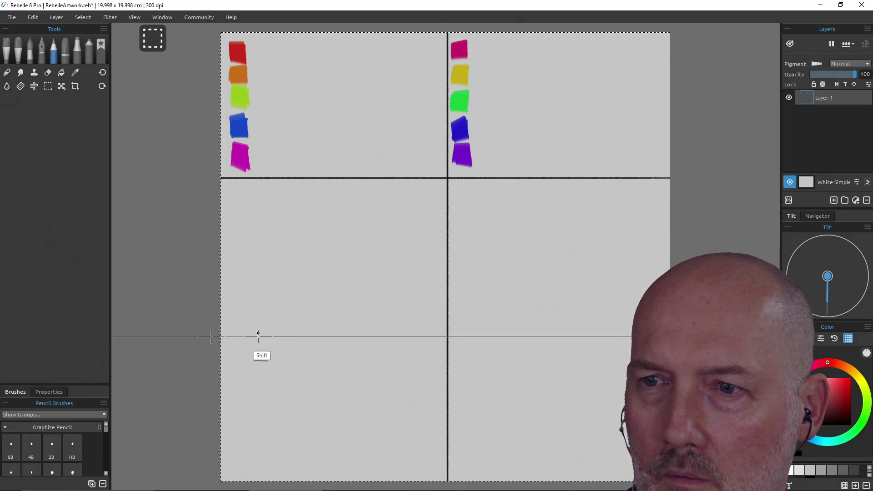
shift+click(483, 342)
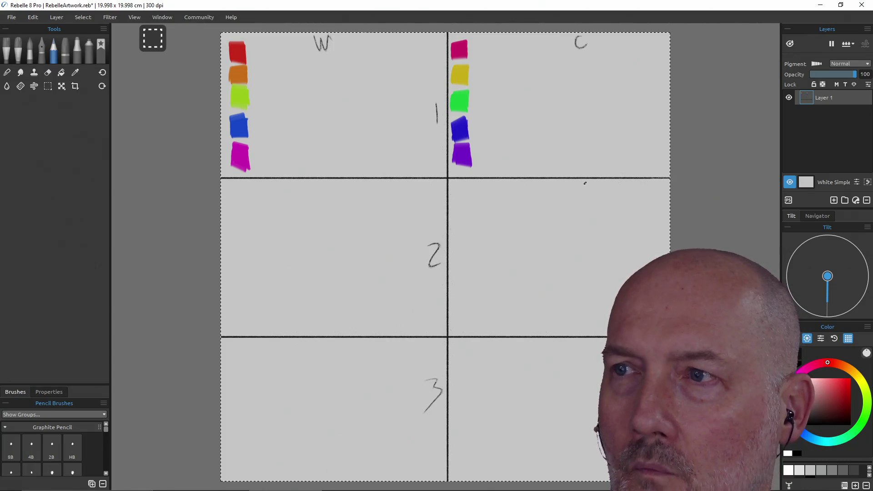
drag(657, 96, 658, 125)
drag(659, 249, 669, 262)
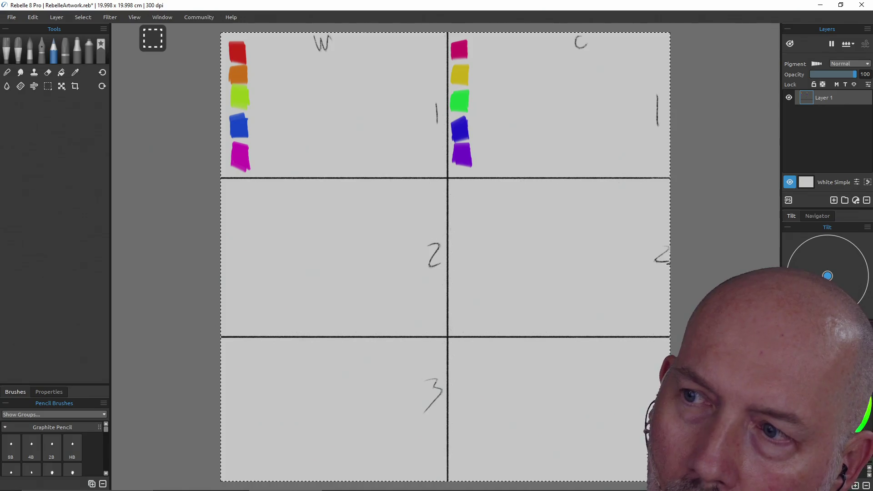
drag(647, 374, 637, 400)
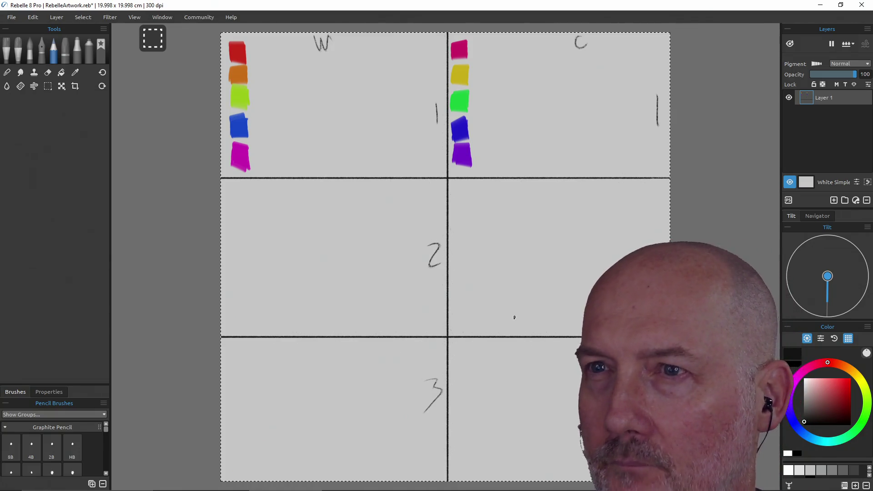
click(17, 59)
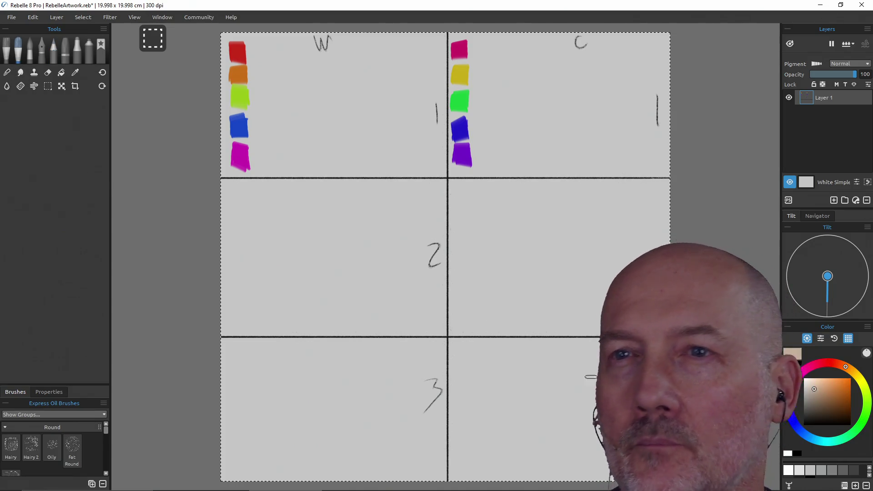
alt+click(236, 52)
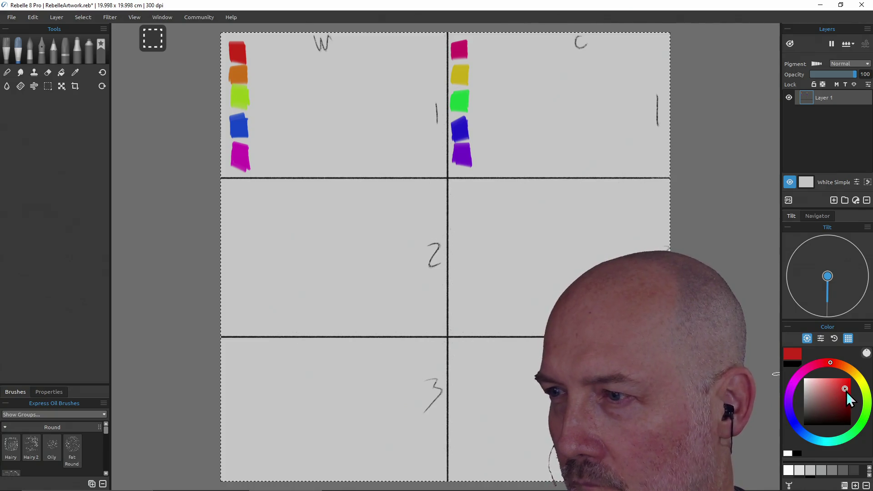
Mix a darker red, then paint brown and olive swatches below it in warm row 2
drag(846, 389, 845, 396)
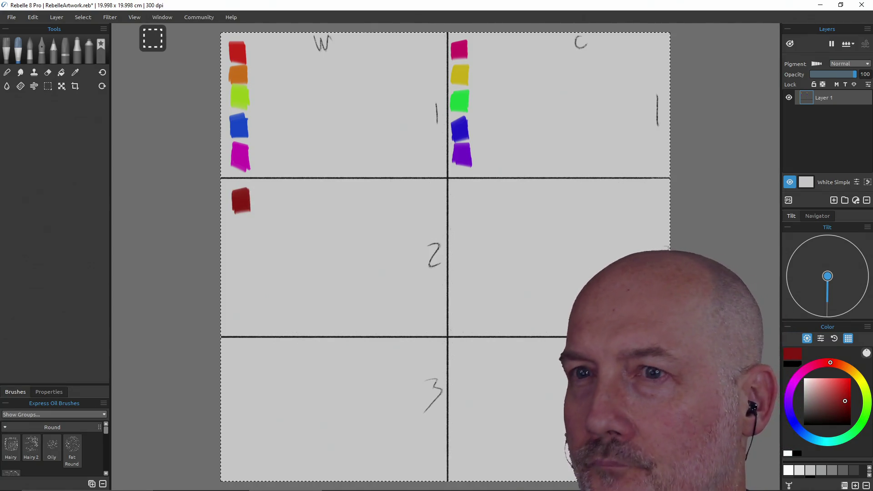
alt+click(240, 77)
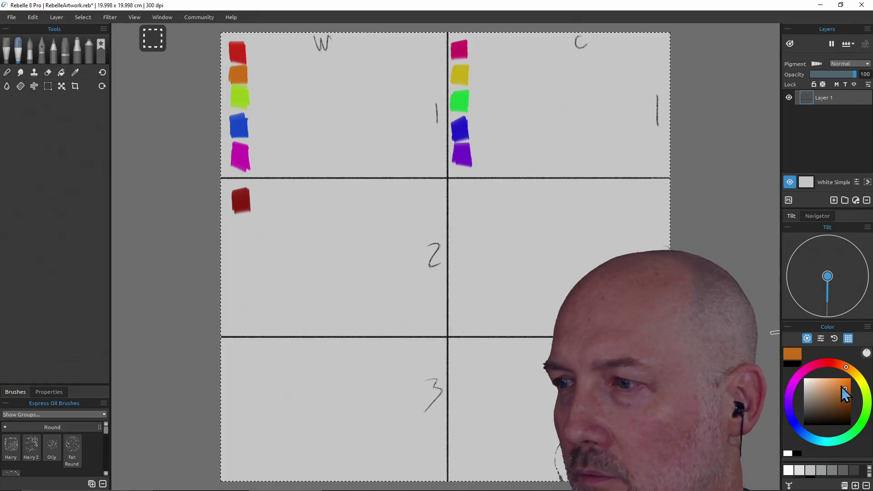
click(847, 402)
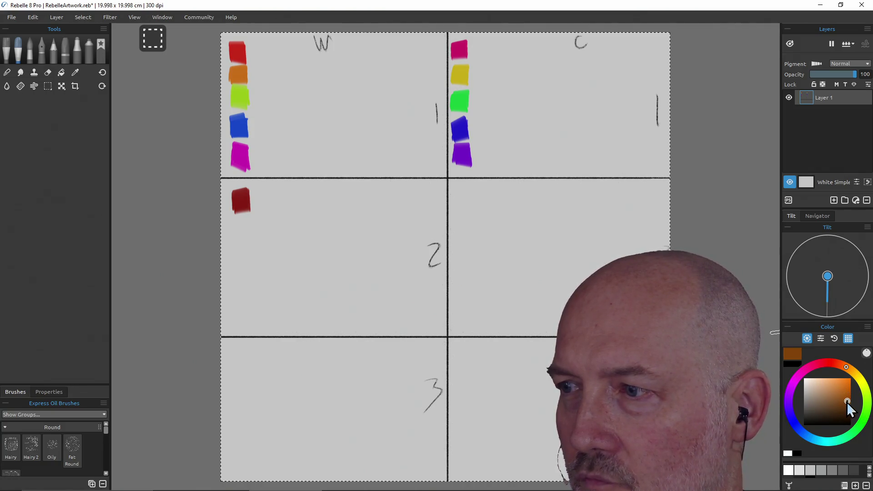
click(844, 402)
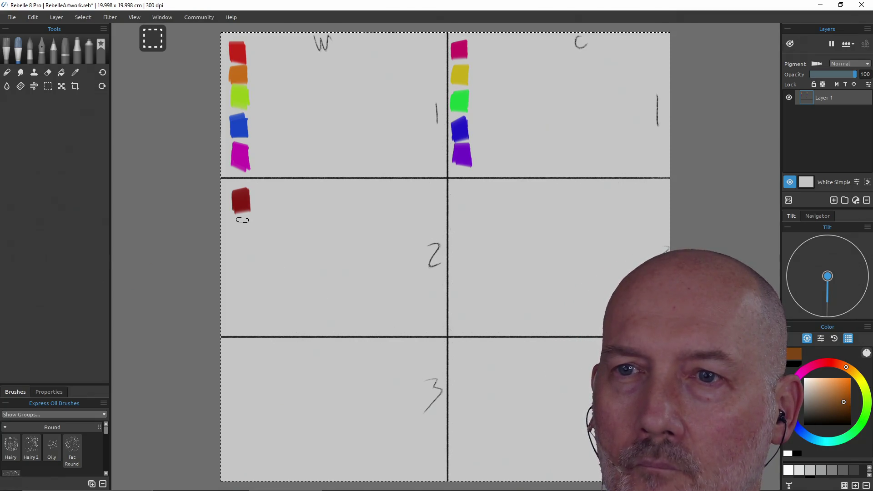
drag(242, 220, 242, 241)
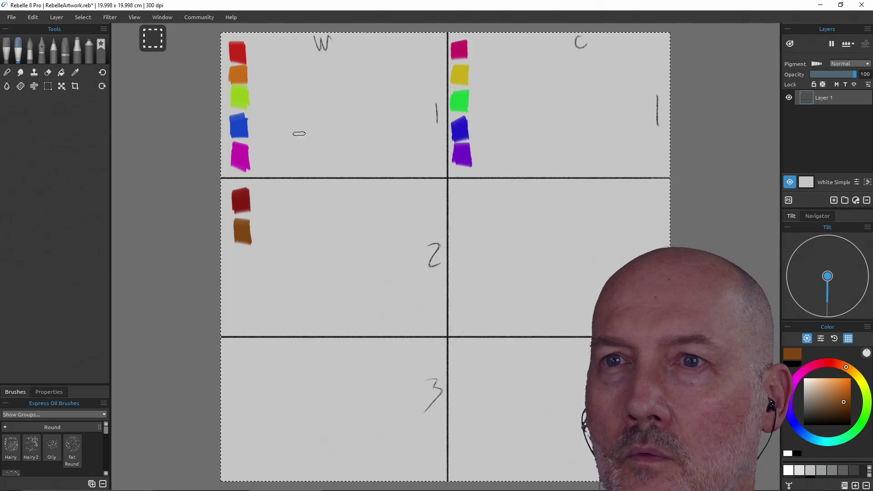
alt+click(240, 93)
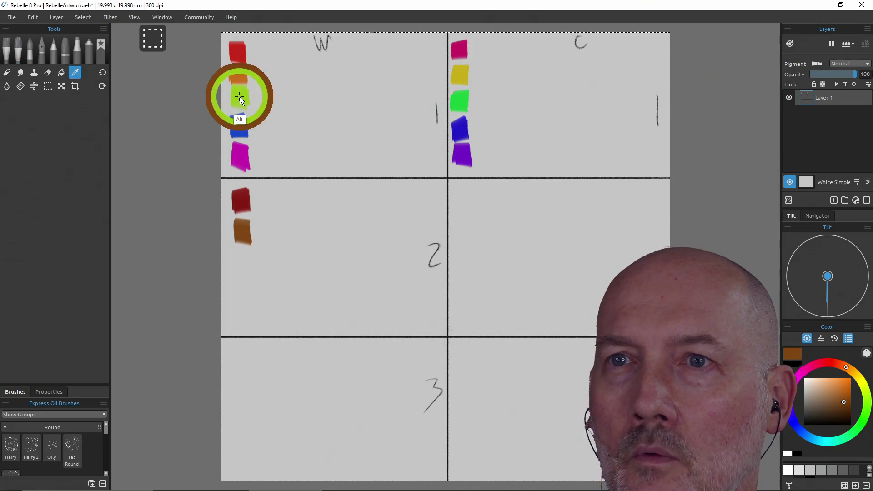
click(847, 403)
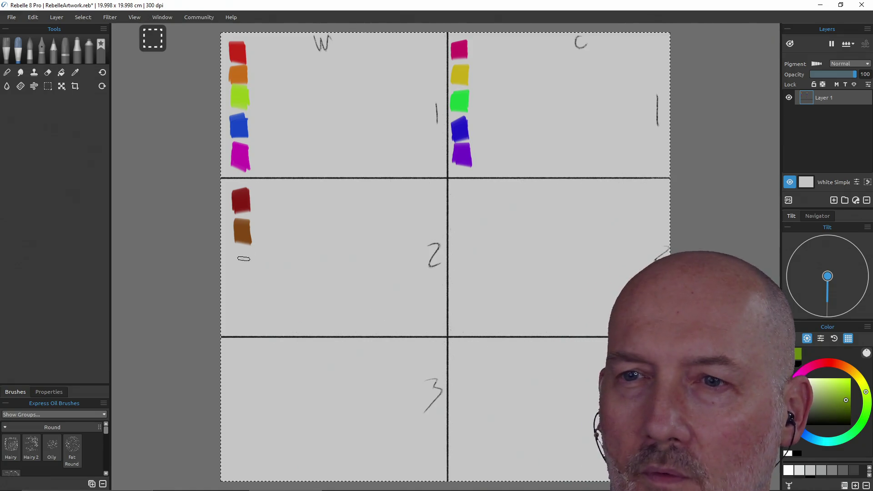
mouse_move(241, 251)
mouse_down()
mouse_move(243, 273)
mouse_move(244, 258)
mouse_up()
Add darker blue and magenta swatches below the olive, redoing the too-dark purple, then mix very dark red
alt+click(240, 126)
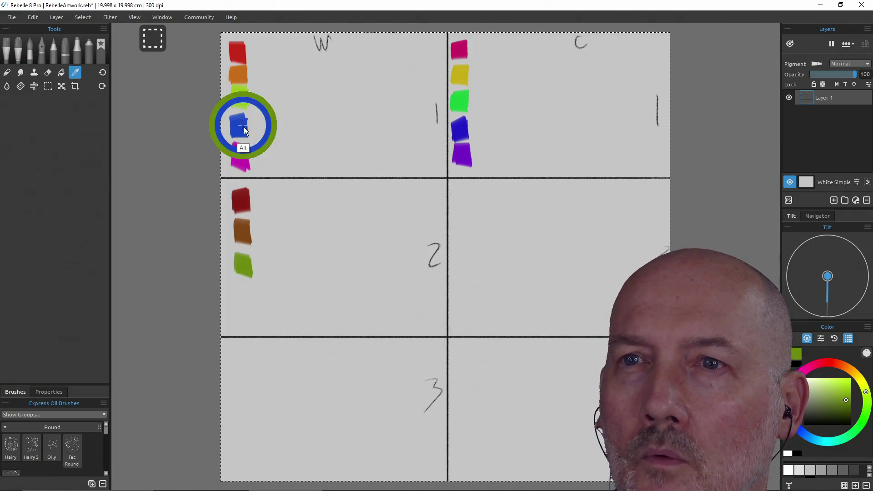
click(845, 403)
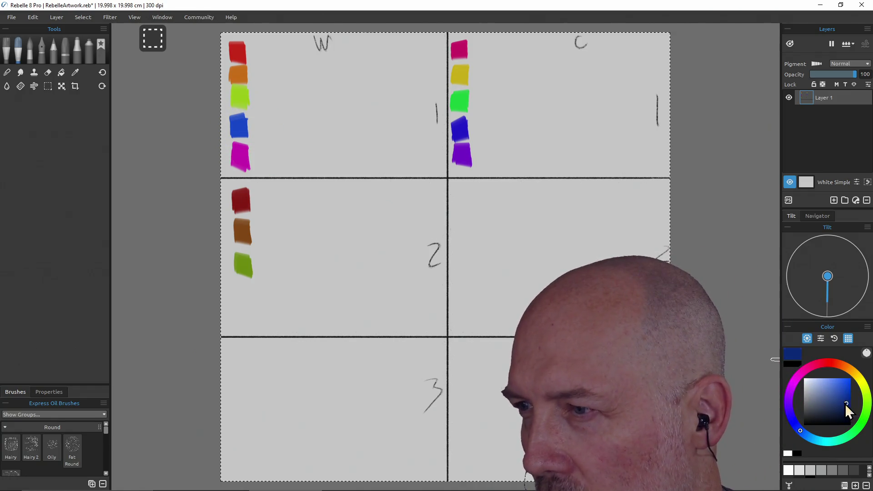
drag(242, 282, 244, 303)
alt+click(239, 154)
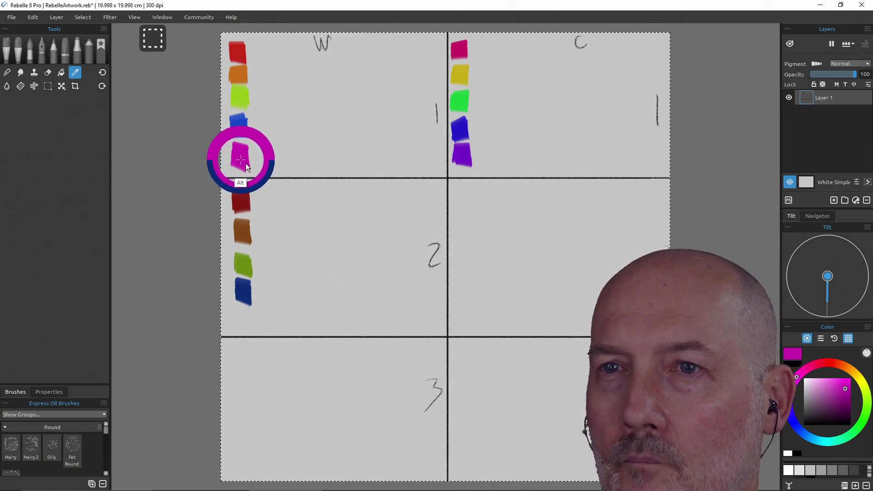
click(843, 414)
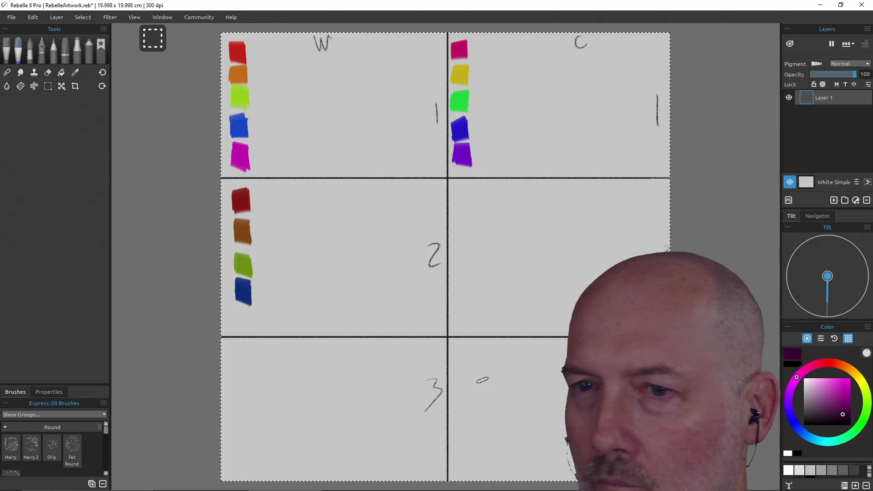
drag(242, 311, 244, 331)
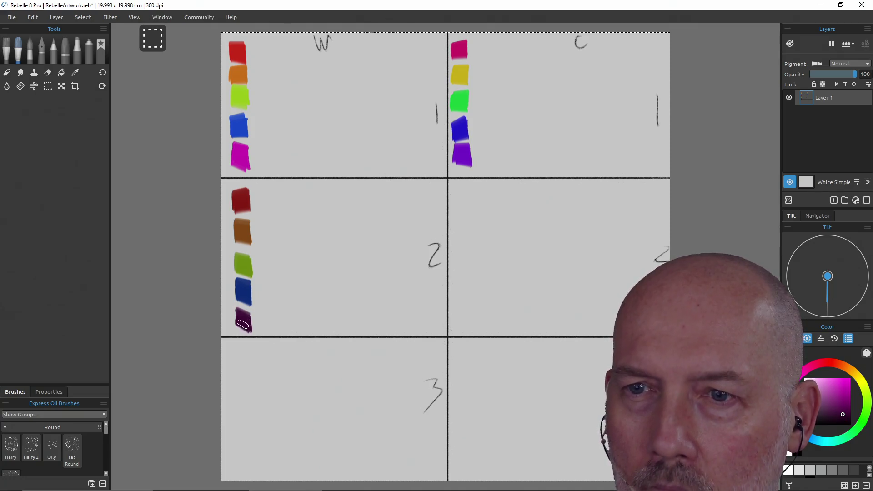
key(ctrl+z)
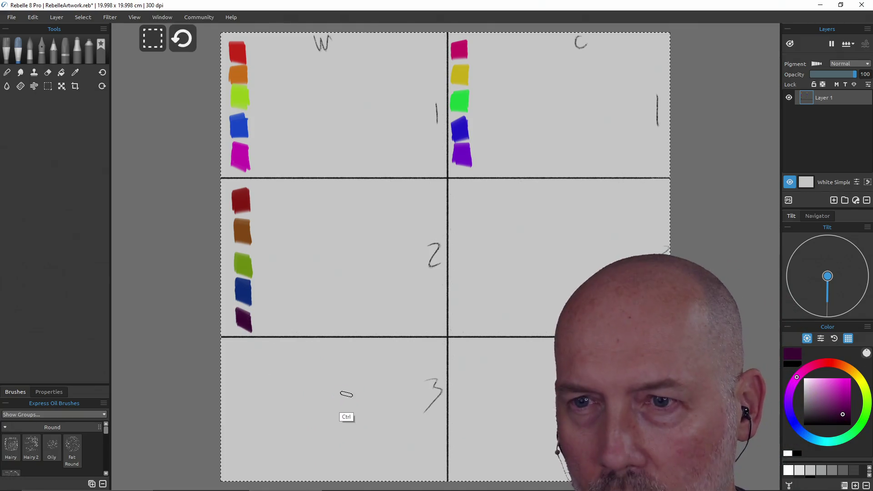
click(847, 399)
click(844, 402)
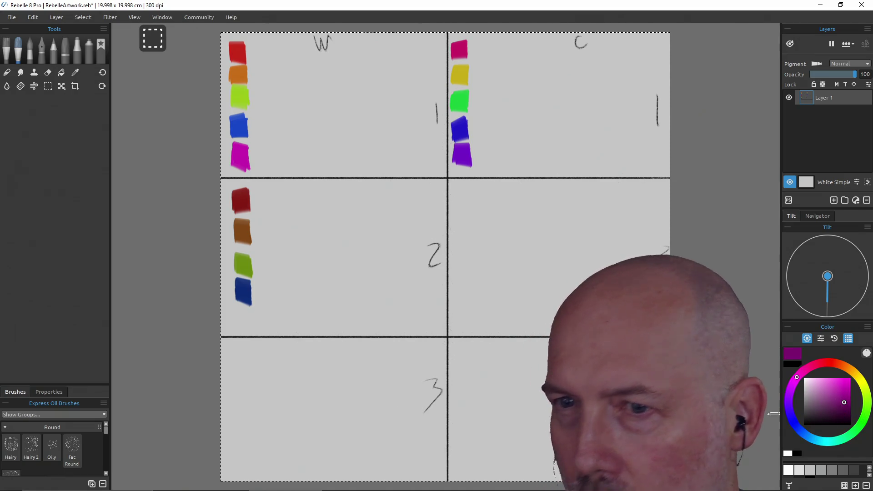
drag(243, 313, 244, 326)
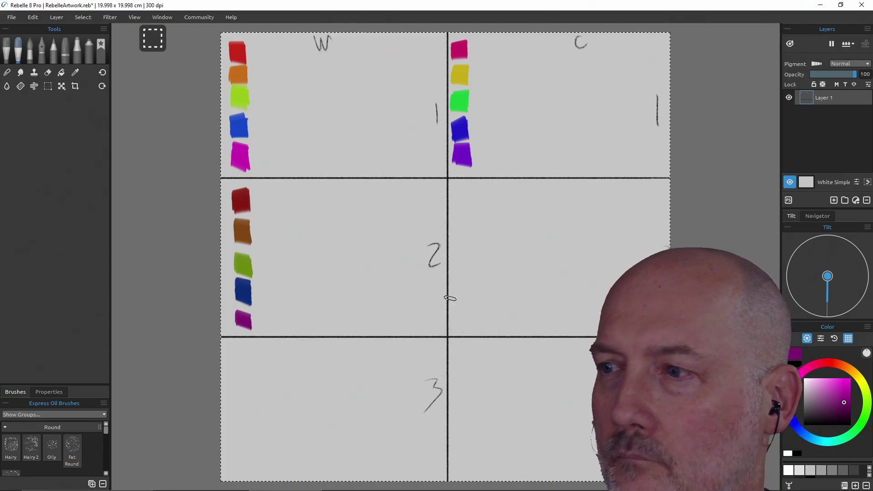
alt+click(247, 65)
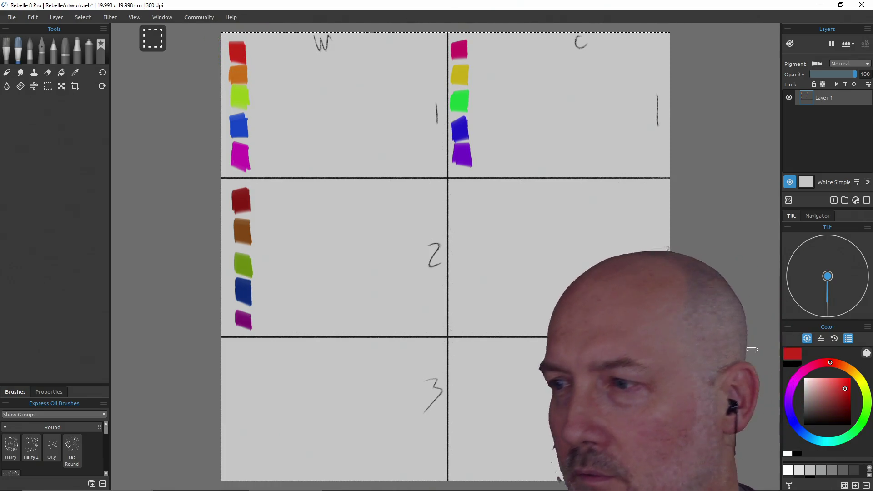
click(846, 414)
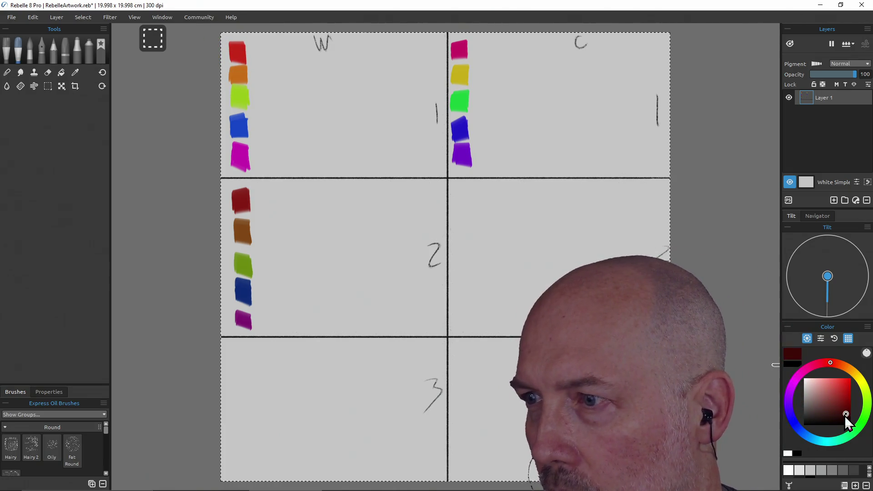
Paint very dark red, dark brown, dark green, dark blue and dark purple swatches down warm row 3
drag(241, 351, 250, 361)
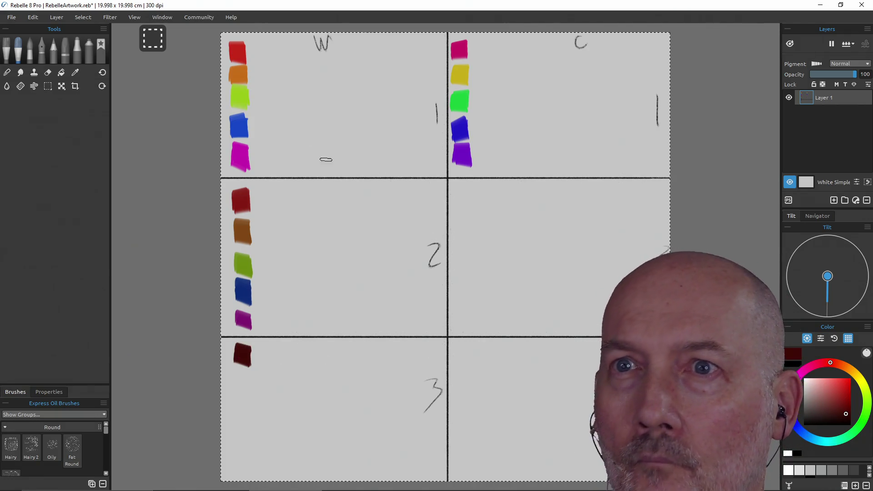
alt+click(244, 77)
click(844, 414)
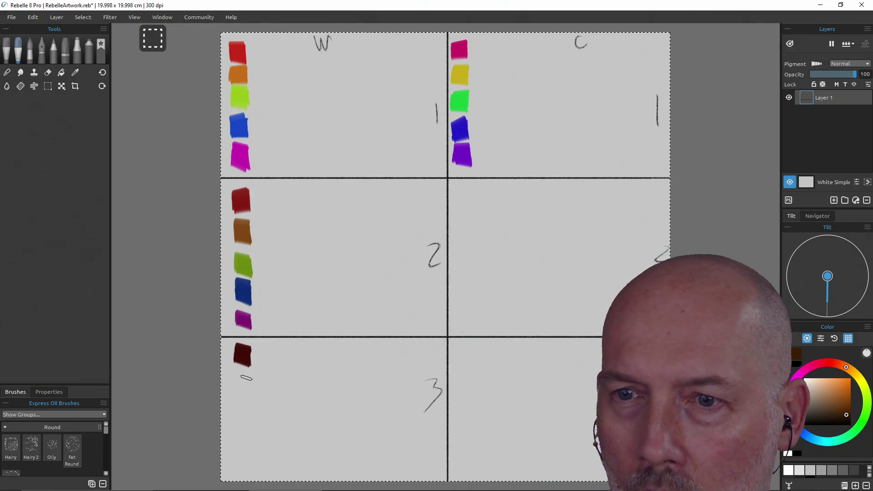
drag(243, 386, 242, 391)
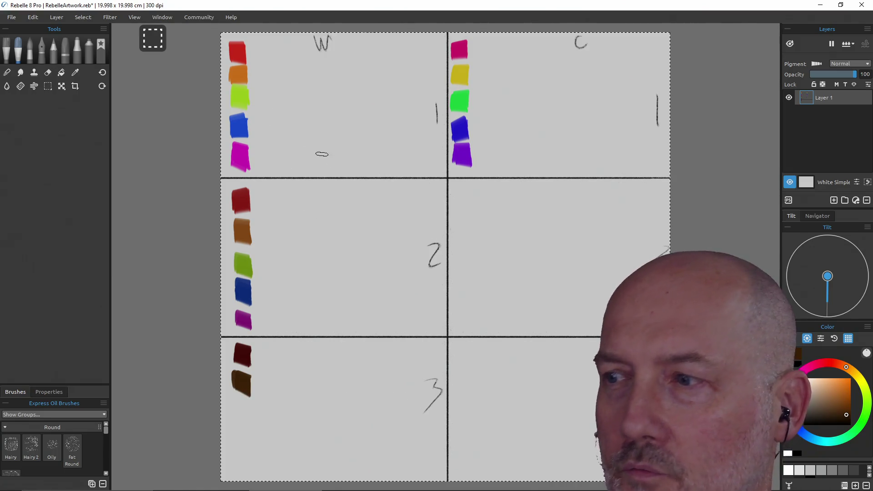
alt+click(237, 107)
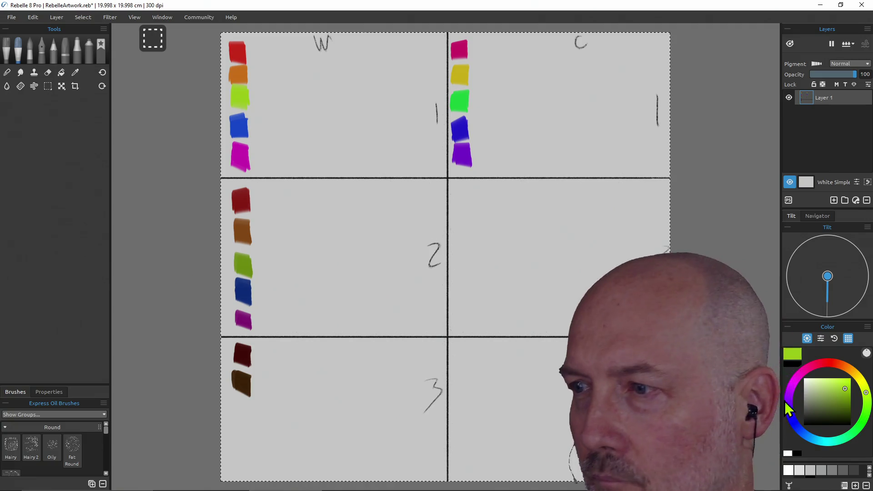
click(847, 414)
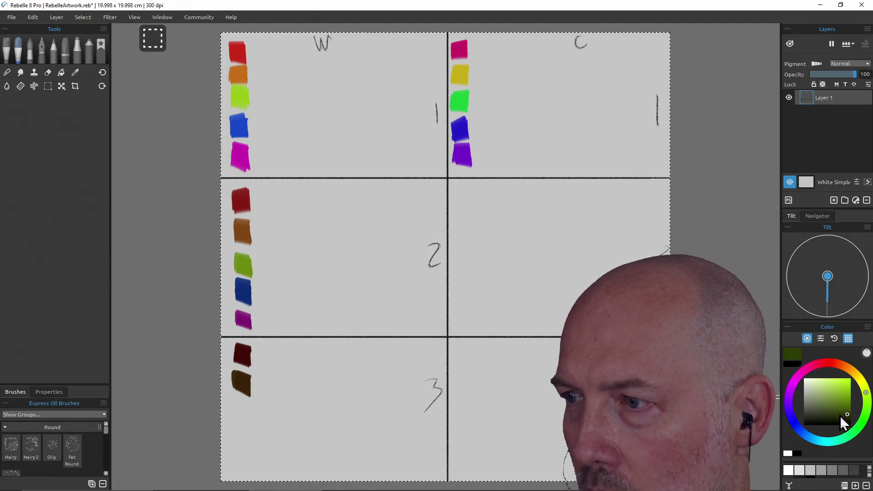
drag(240, 401, 241, 420)
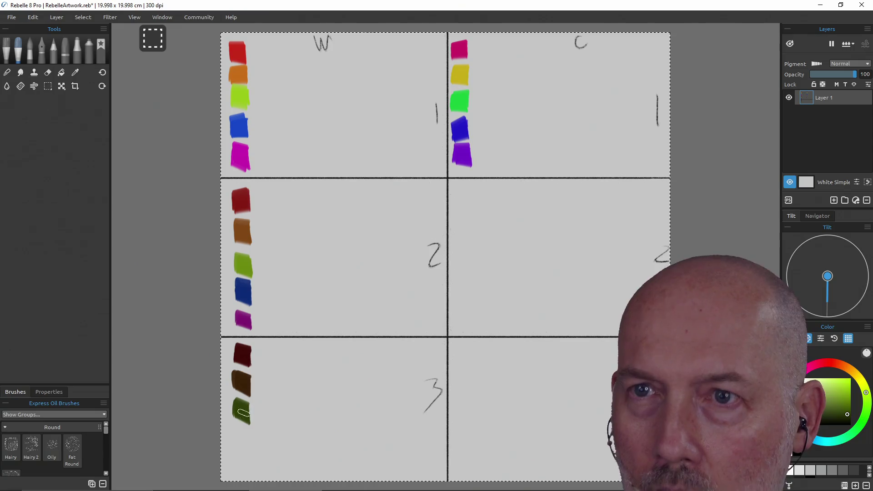
alt+click(240, 130)
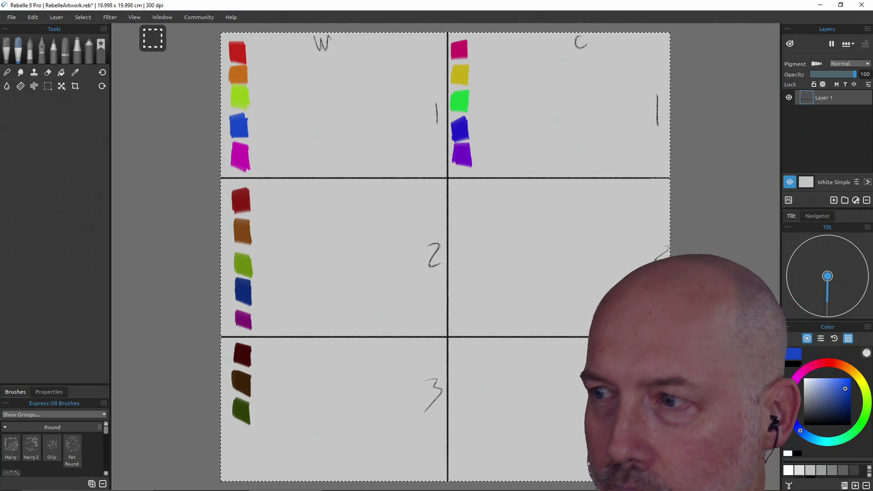
click(846, 412)
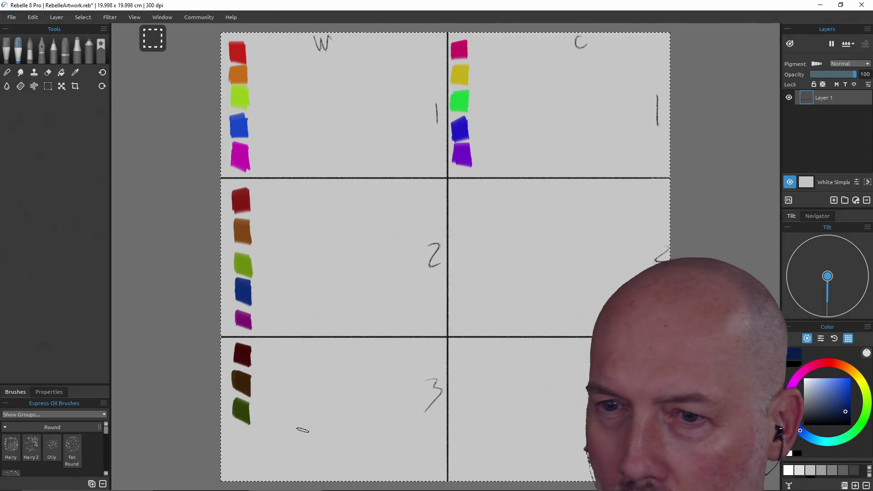
drag(240, 431, 241, 448)
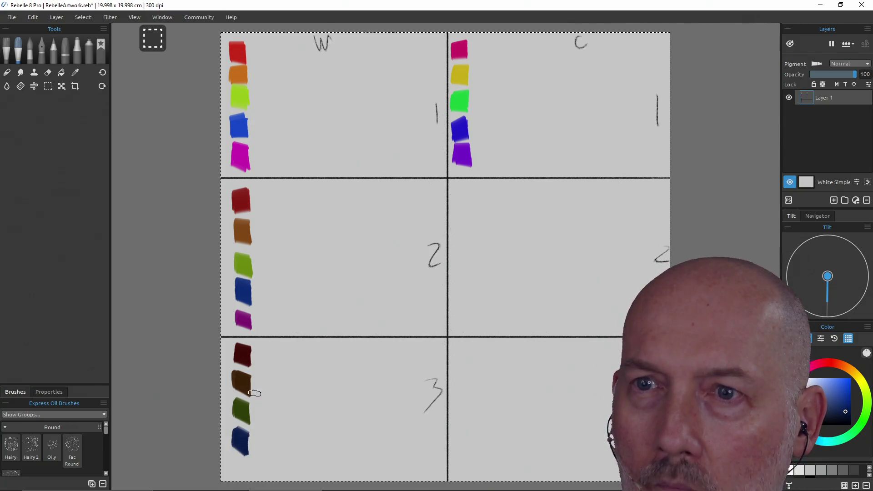
alt+click(242, 157)
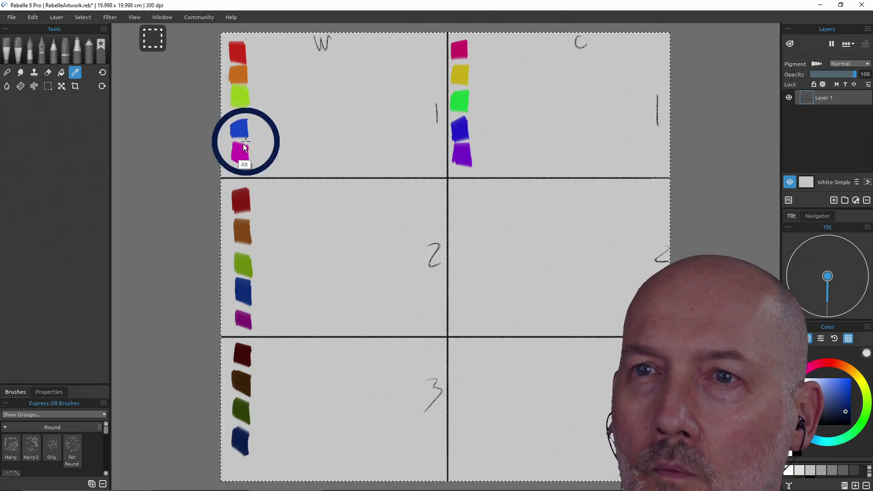
click(844, 414)
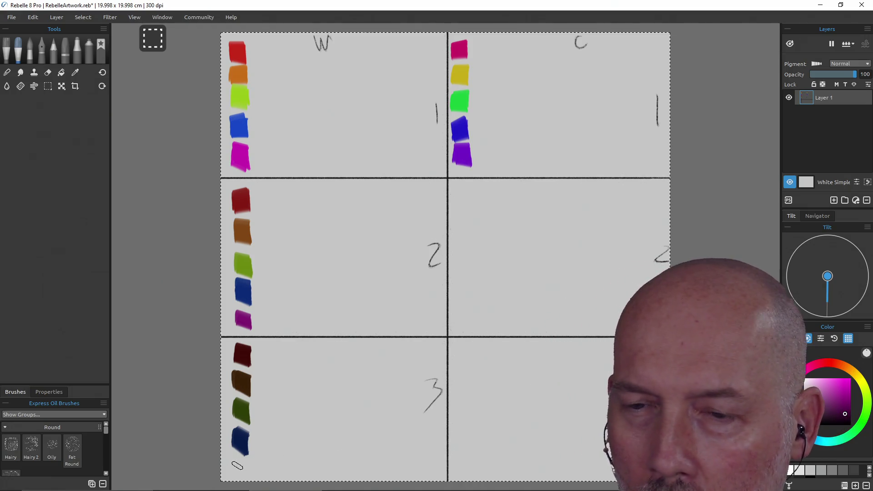
drag(240, 475, 232, 469)
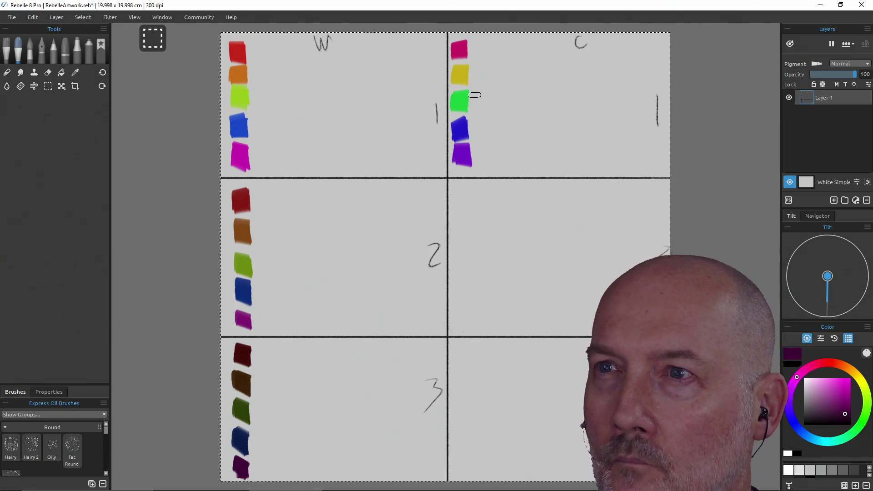
Paint darker magenta and olive swatches in cool row 2 and mix a deeper green
alt+click(461, 54)
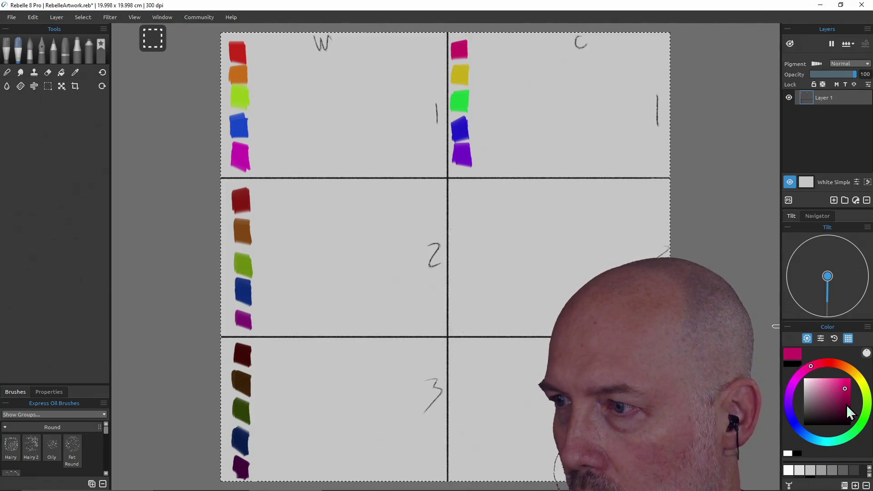
click(846, 404)
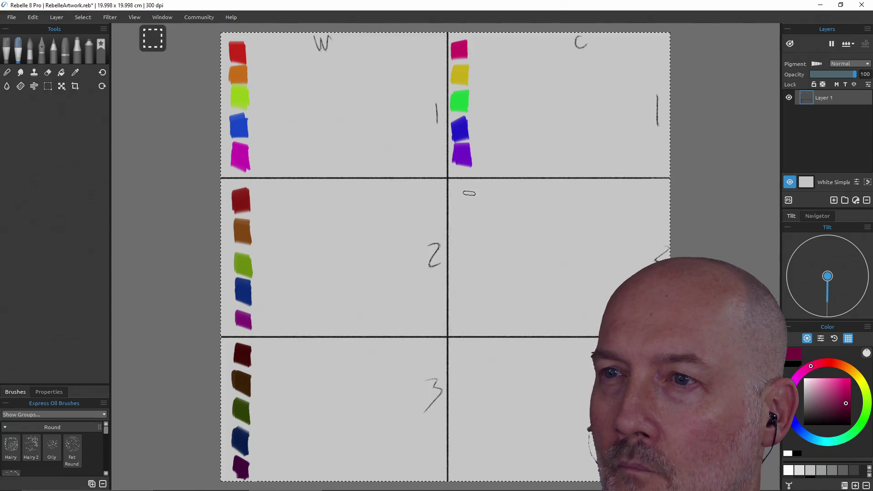
drag(464, 194, 463, 205)
alt+click(460, 77)
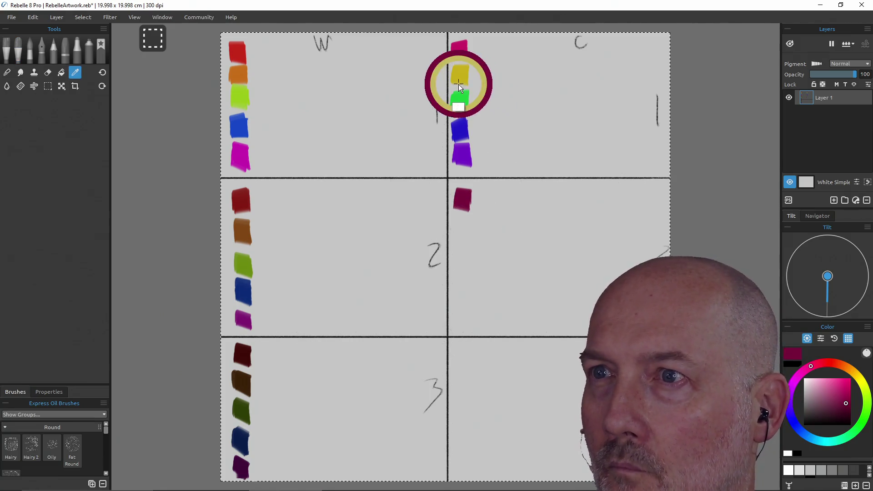
click(847, 405)
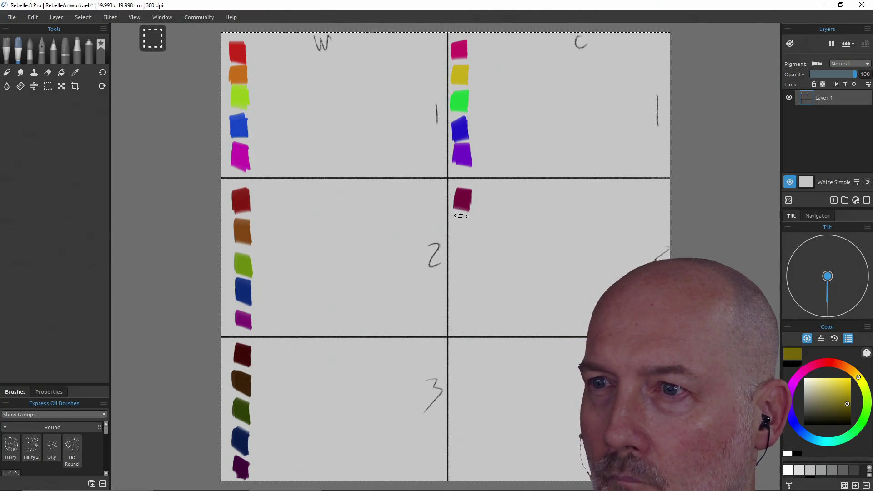
drag(463, 232, 462, 220)
alt+click(460, 99)
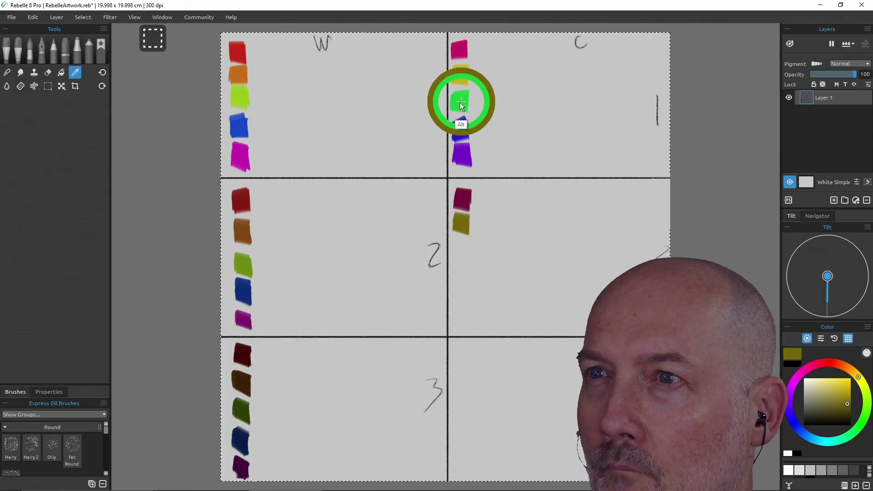
click(847, 403)
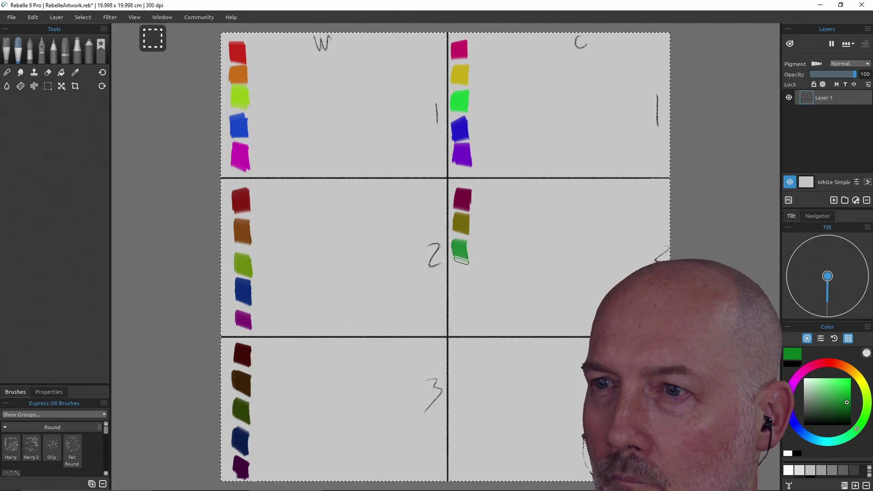
Paint a navy swatch and a dark purple swatch below the green in cool row 2
alt+click(460, 131)
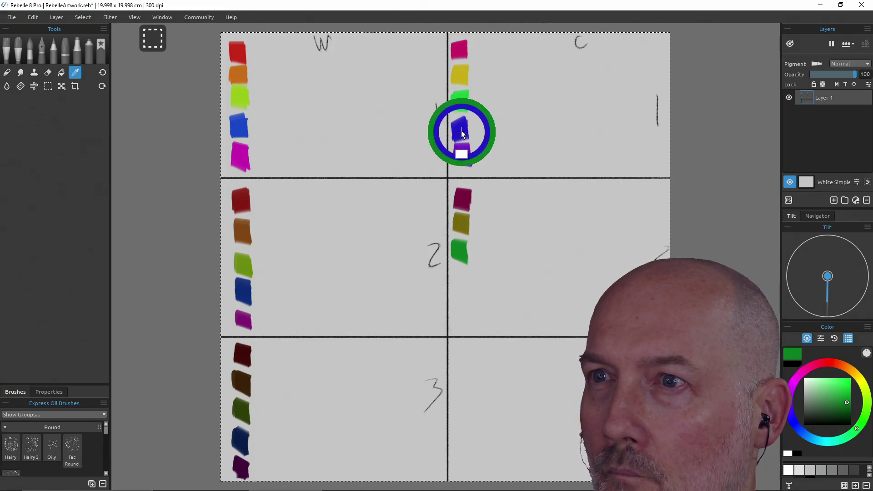
click(845, 403)
drag(460, 271, 459, 288)
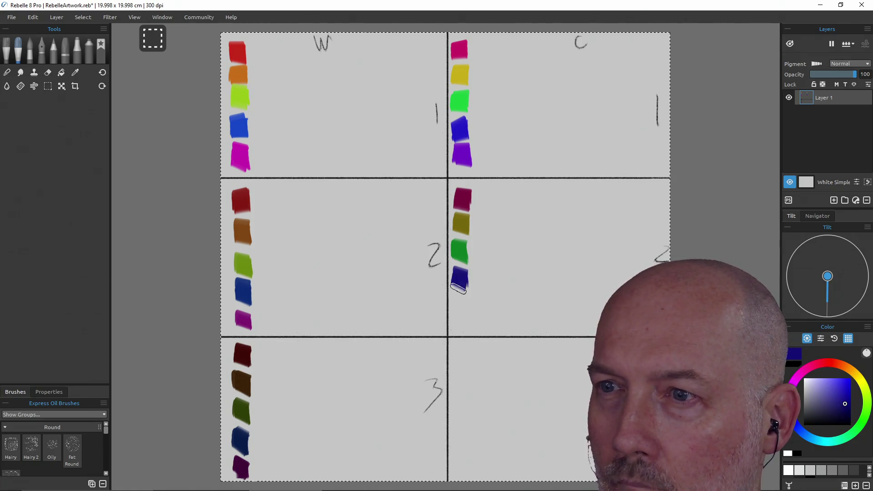
alt+click(464, 158)
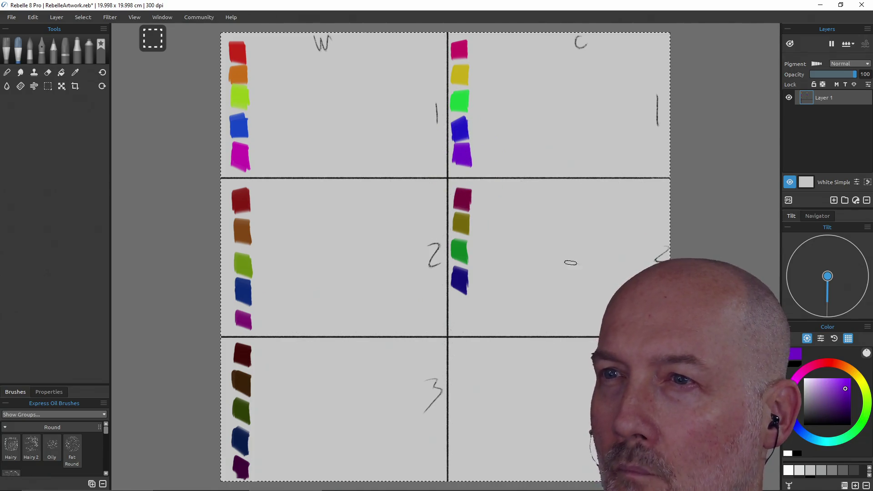
click(844, 404)
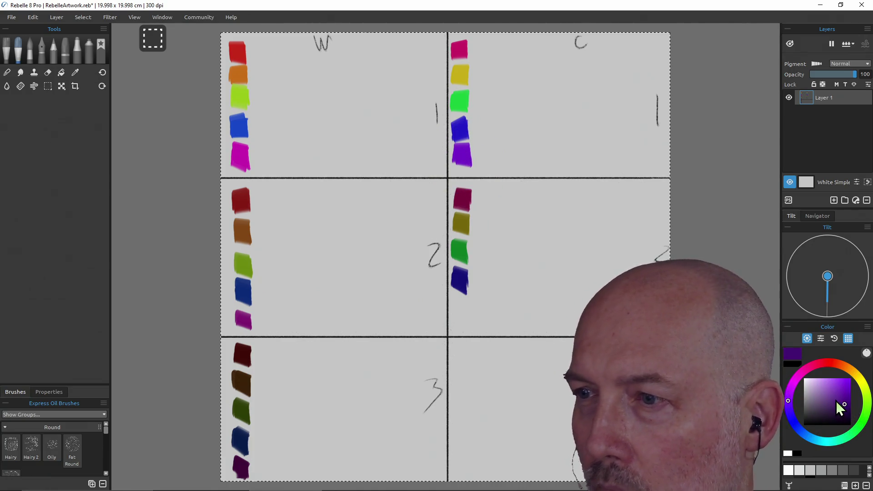
drag(460, 301, 462, 316)
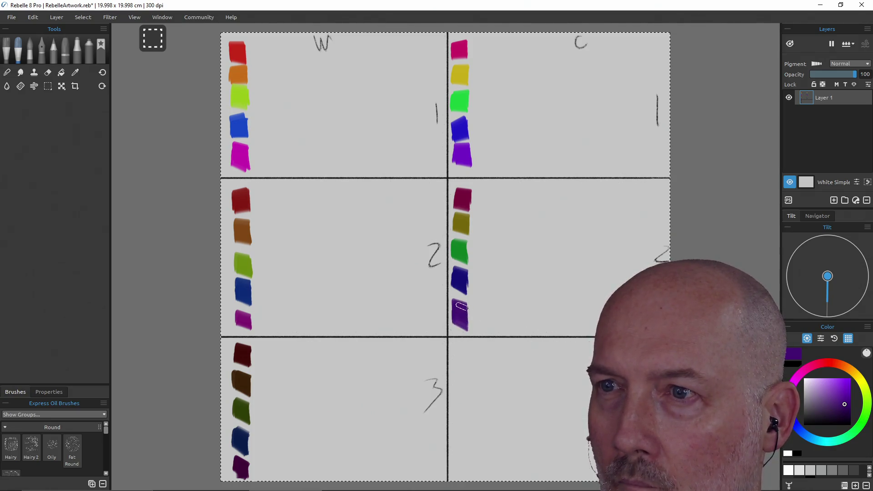
alt+click(459, 51)
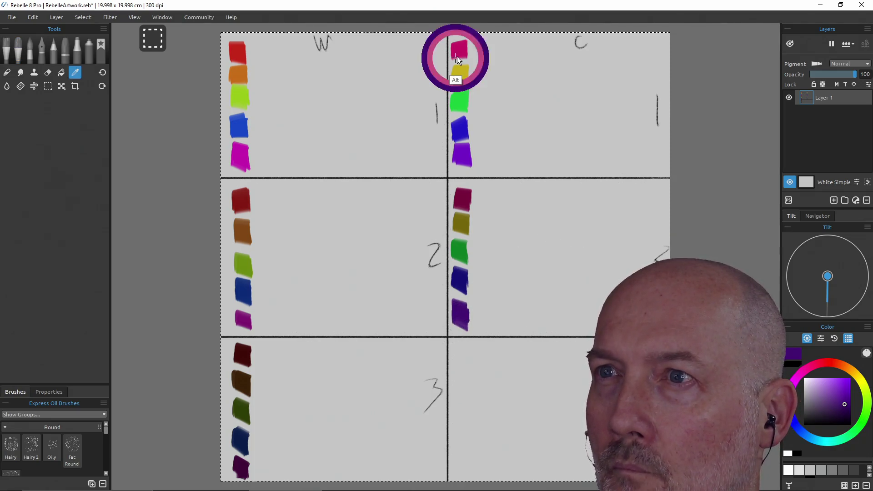
Paint deep maroon, dark olive and dark green swatches down cool row 3
click(847, 413)
drag(462, 349, 461, 346)
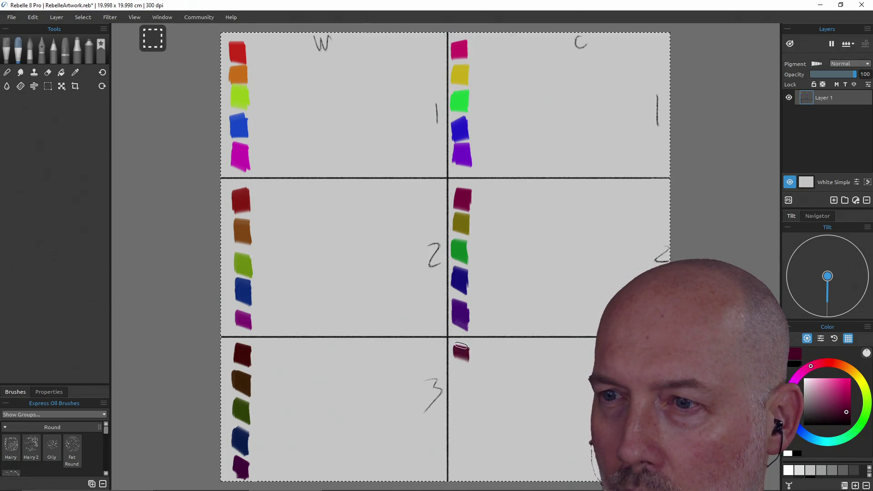
alt+click(458, 75)
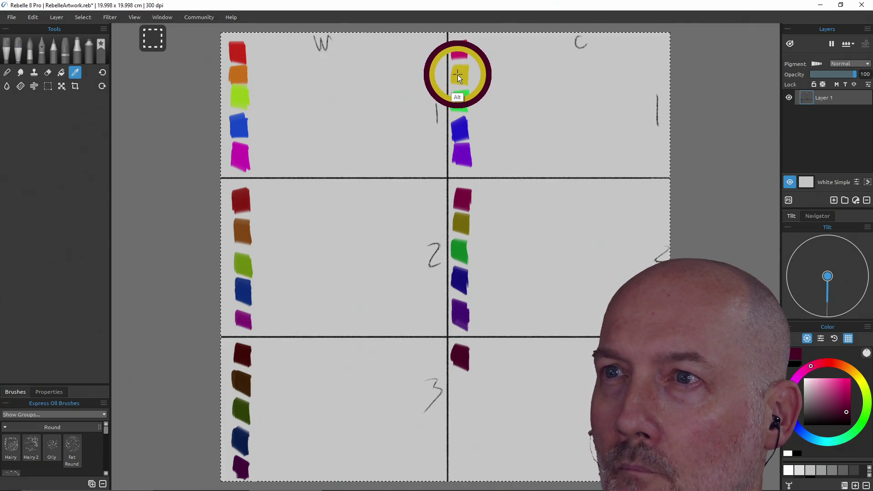
click(847, 413)
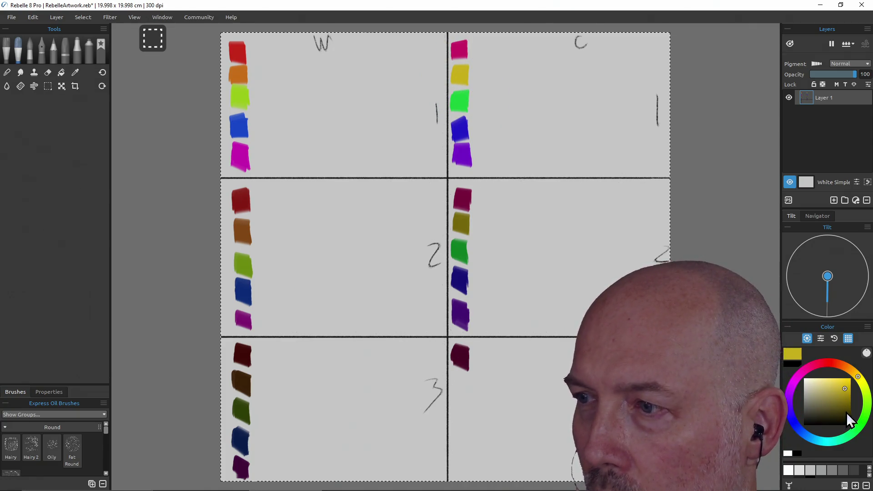
drag(459, 380, 463, 399)
alt+click(460, 98)
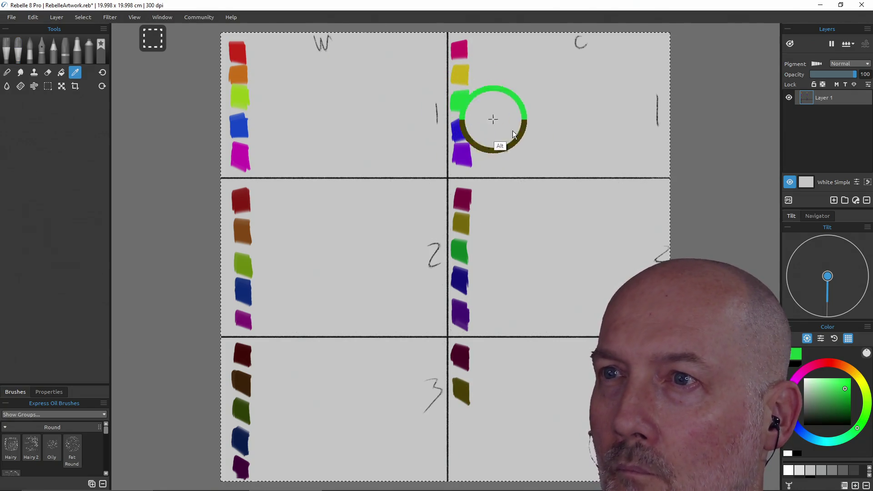
click(846, 413)
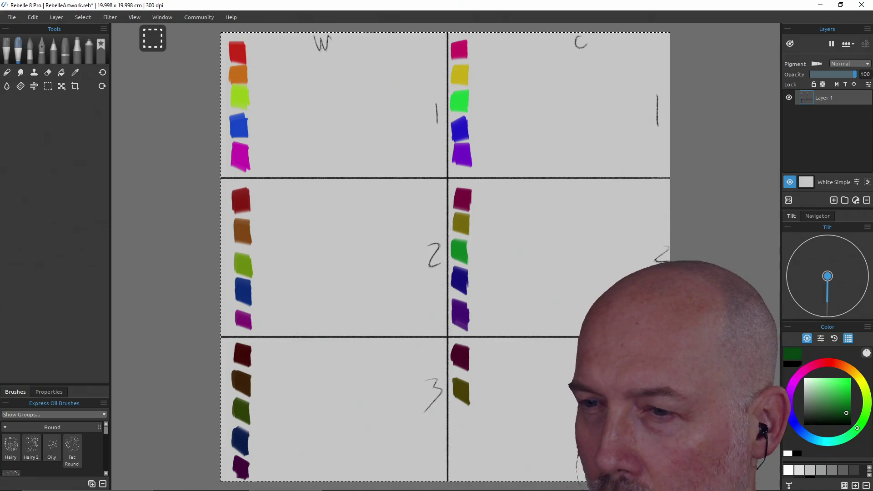
drag(460, 412, 463, 432)
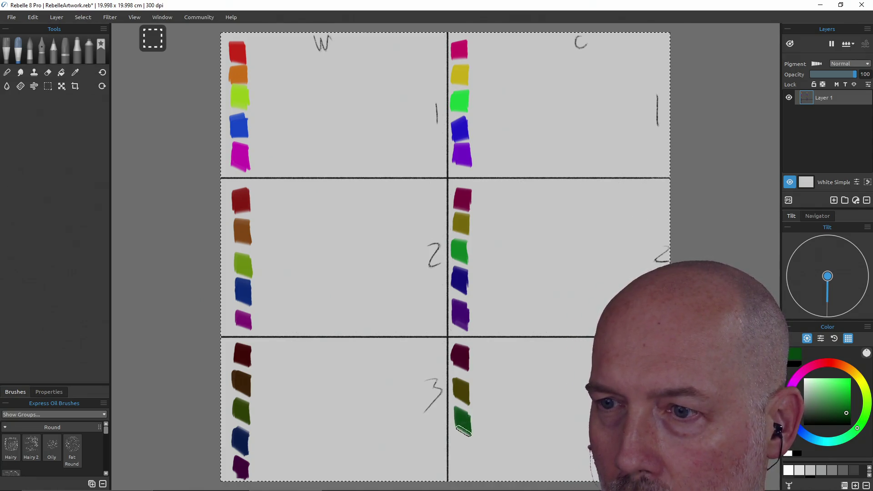
Add navy and dark purple swatches below the dark green in cool row 3
alt+click(467, 124)
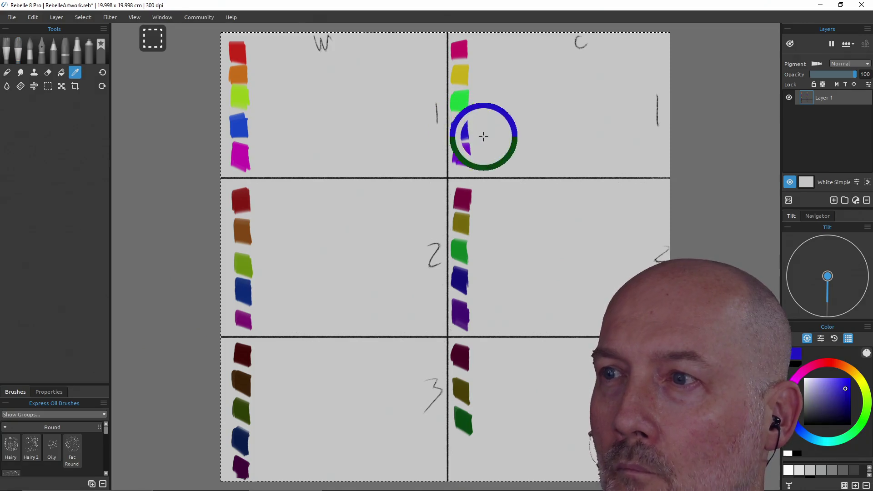
click(843, 410)
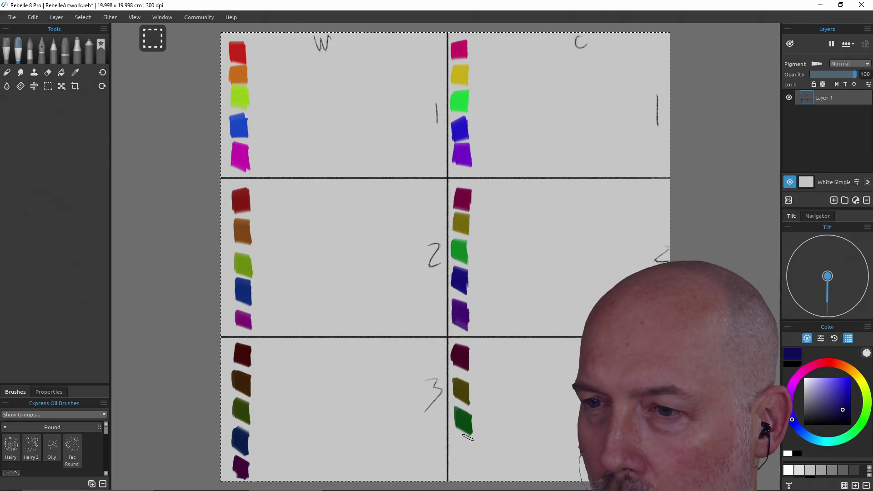
drag(464, 438, 460, 448)
alt+click(470, 153)
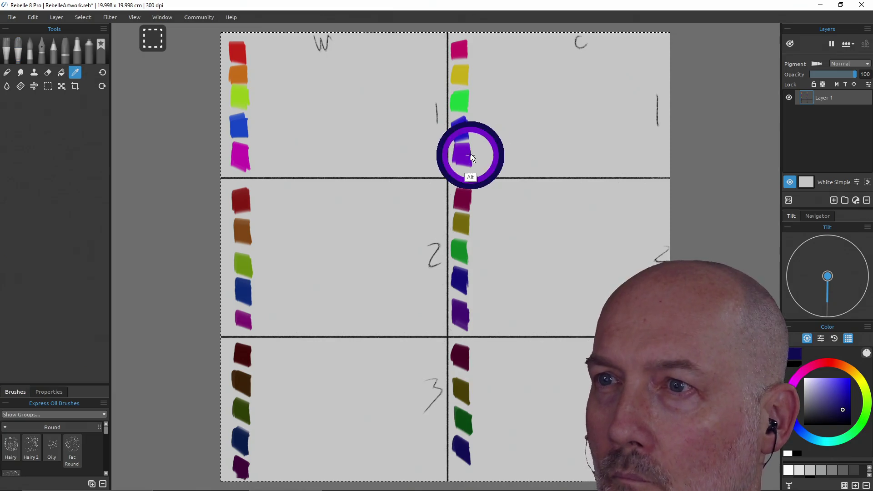
click(846, 412)
drag(461, 460, 459, 475)
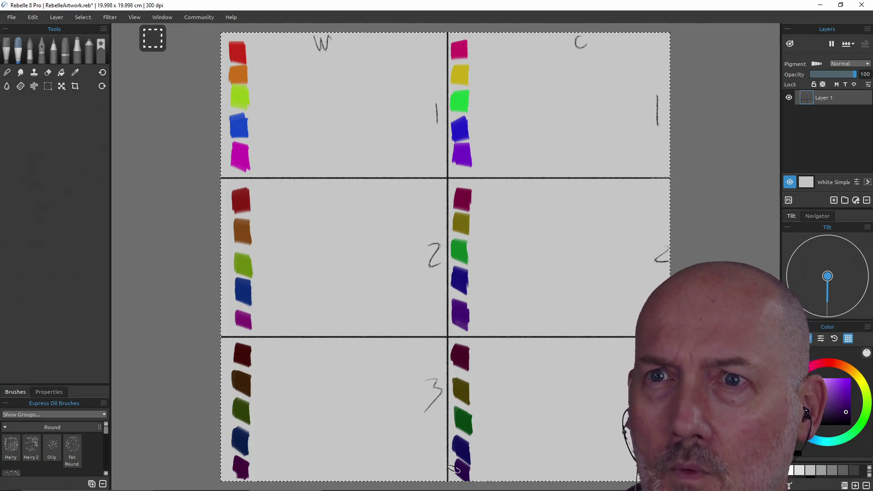
Erase the brown swatch in warm row 3 and repaint it in a darker brown
alt+drag(236, 75, 240, 92)
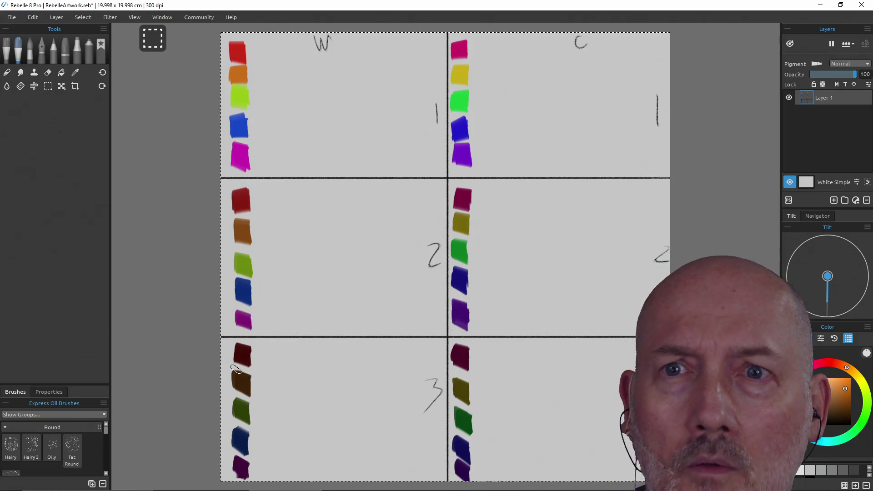
key(e)
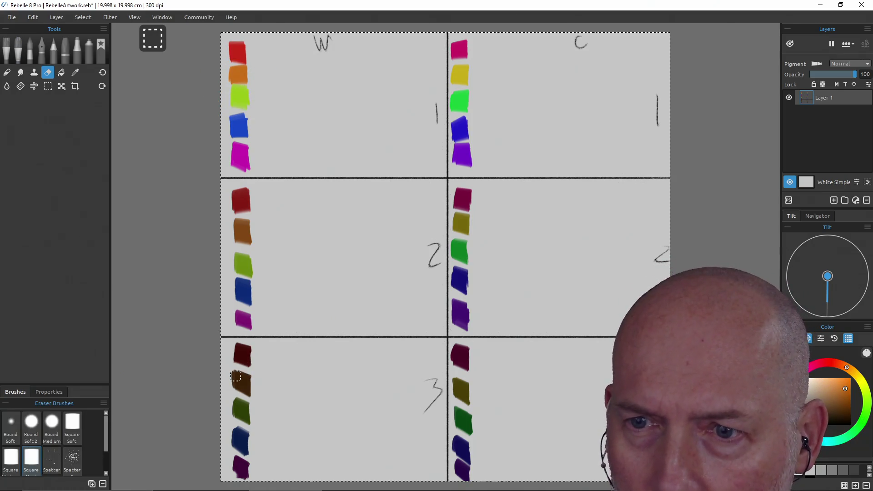
drag(244, 380, 248, 389)
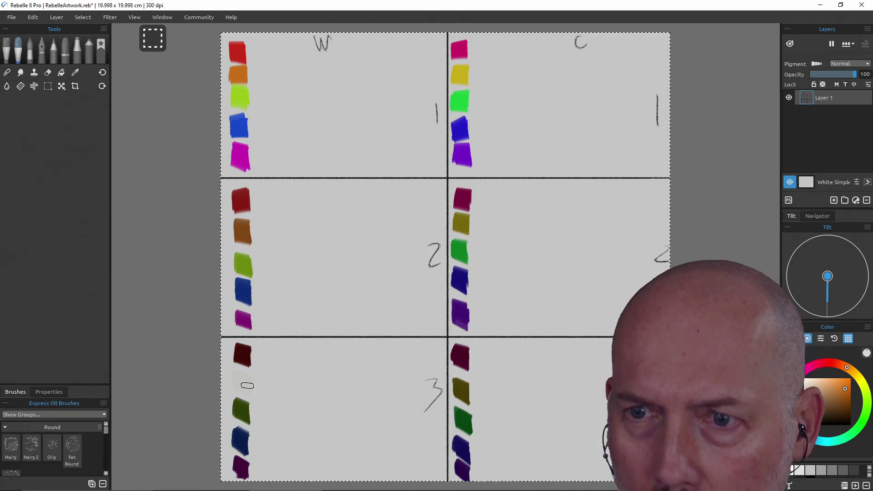
key(b)
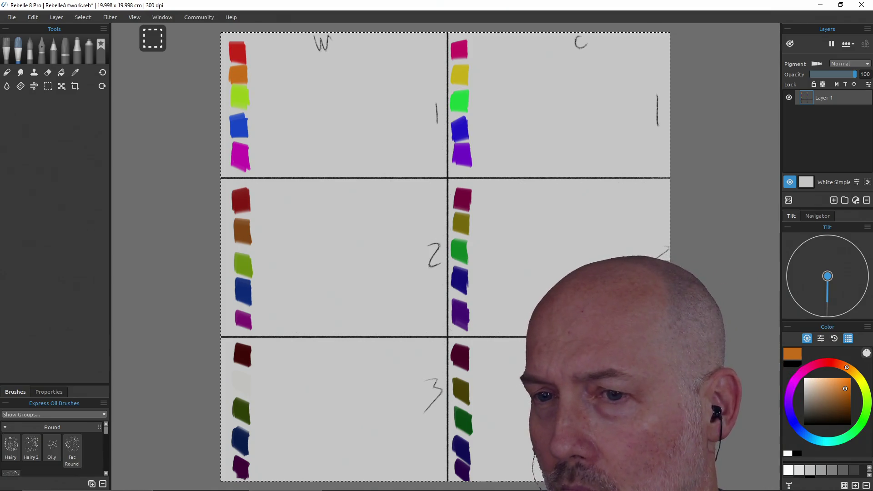
alt+click(847, 412)
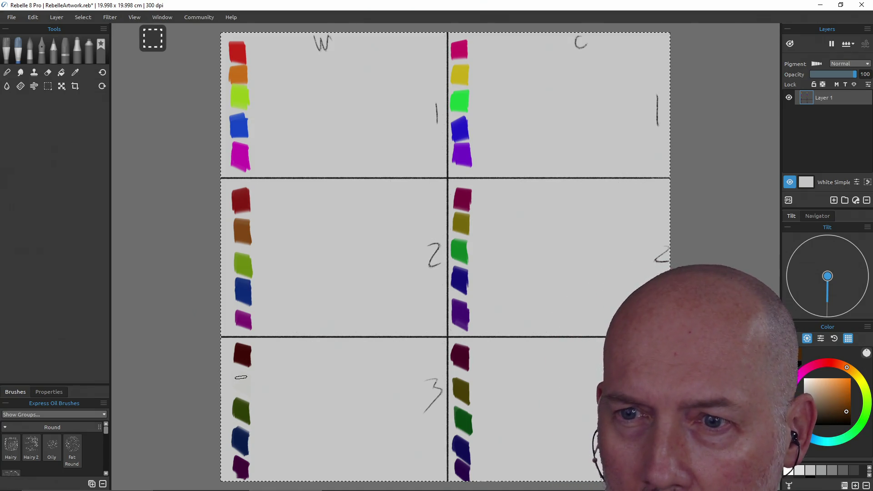
drag(241, 392, 243, 378)
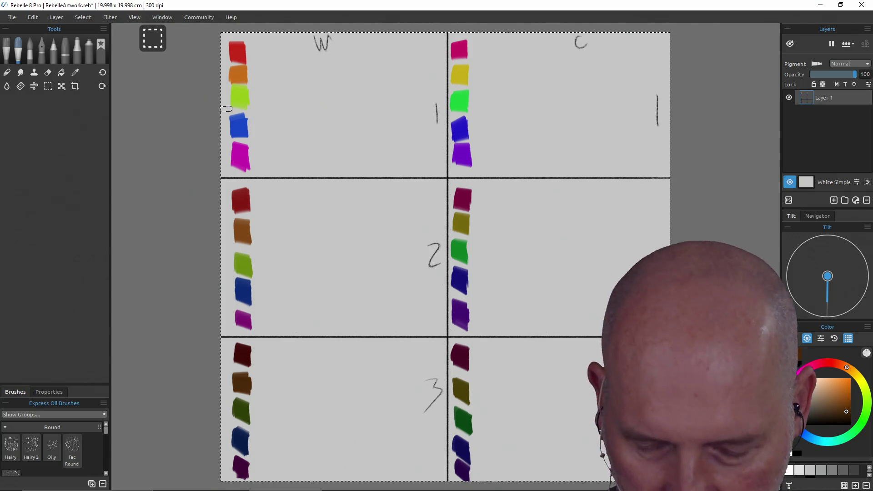
Sample the top red swatch and trial greyer, lighter and deeper reds before settling on saturated red
alt+click(234, 50)
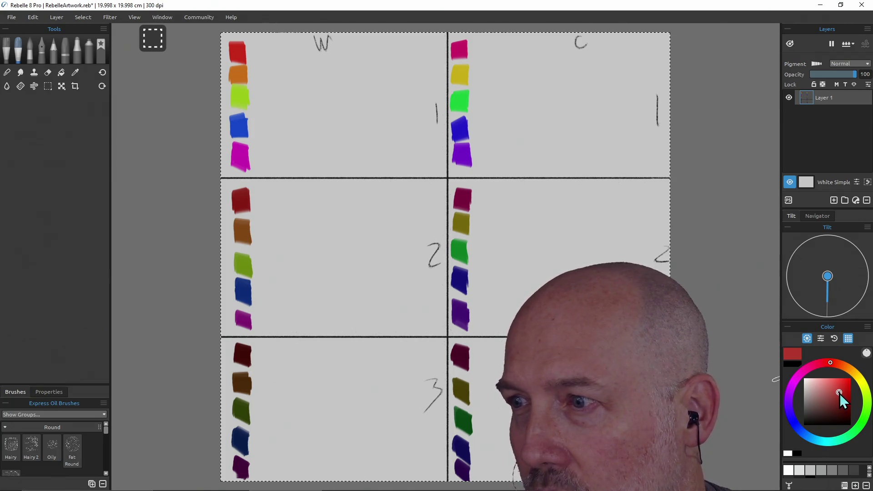
click(819, 405)
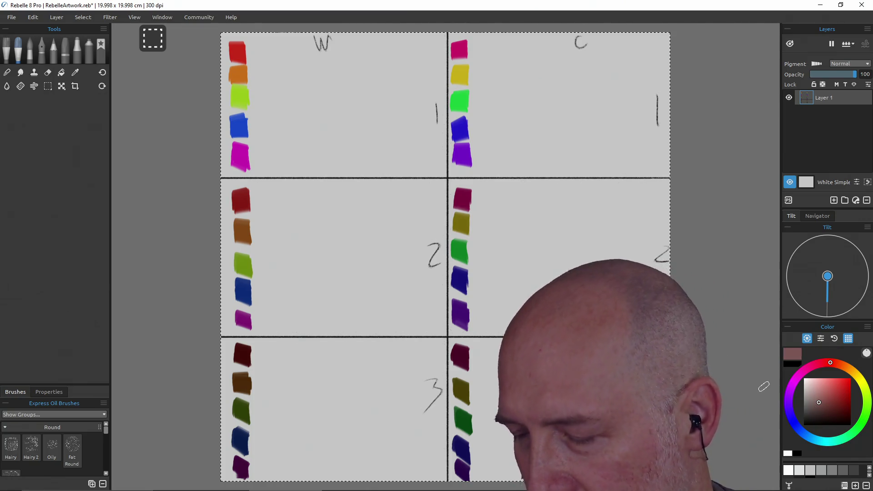
click(812, 402)
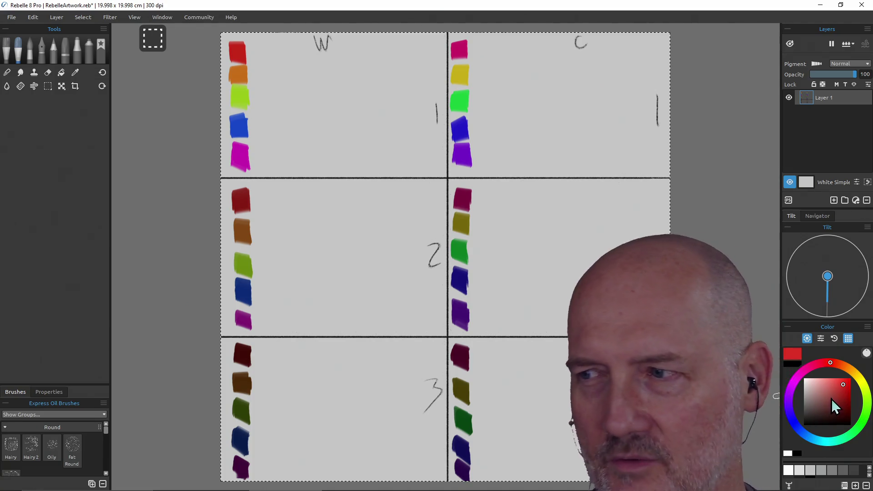
click(842, 392)
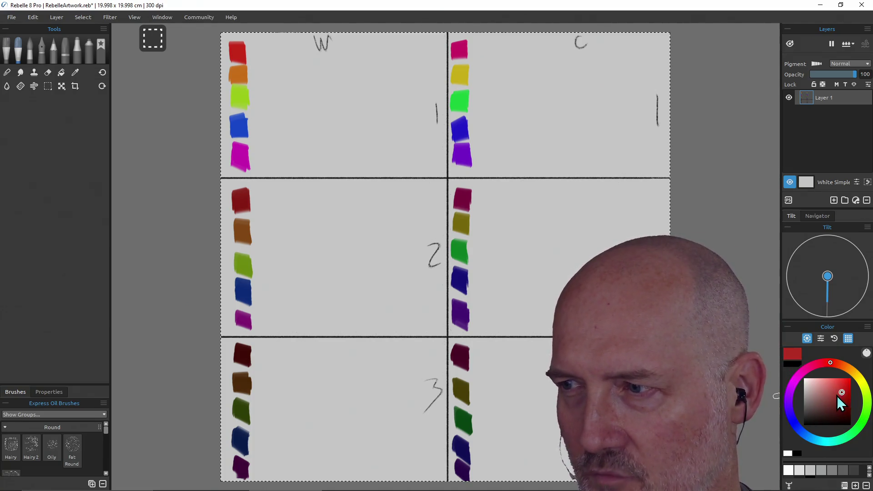
click(832, 396)
click(841, 395)
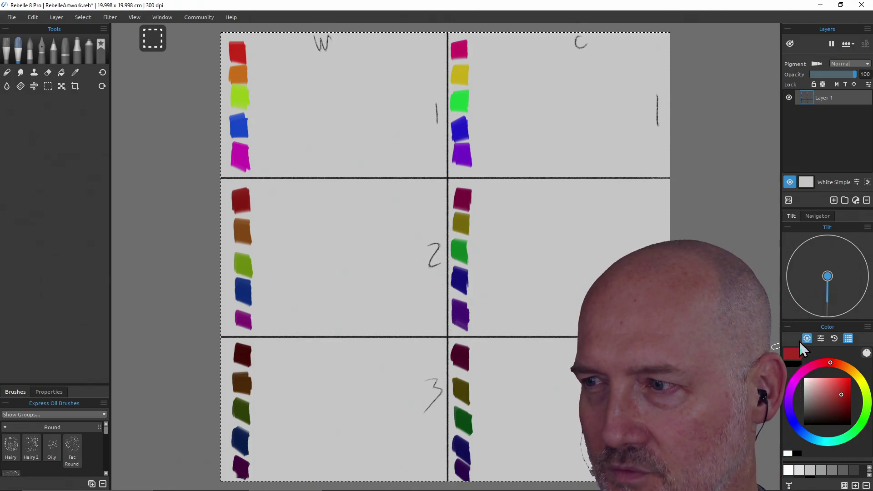
Resample the top red swatch and shift it to a lighter, desaturated red in the colour square
click(842, 393)
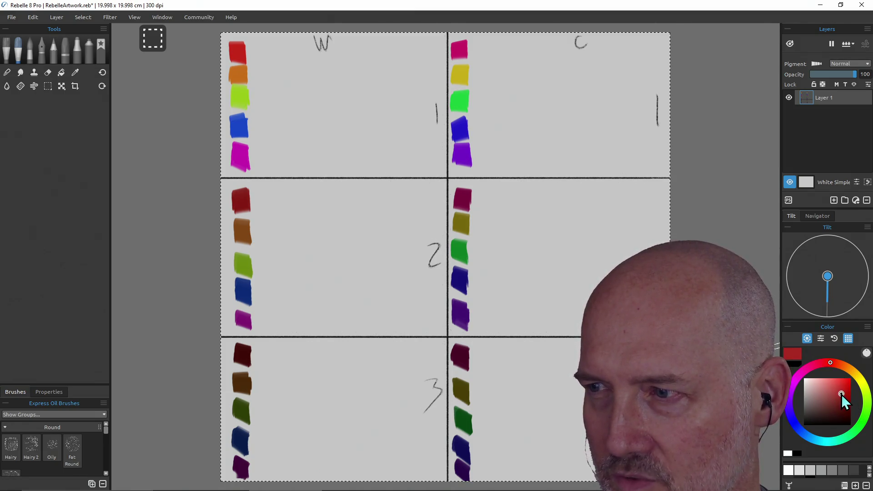
alt+click(241, 47)
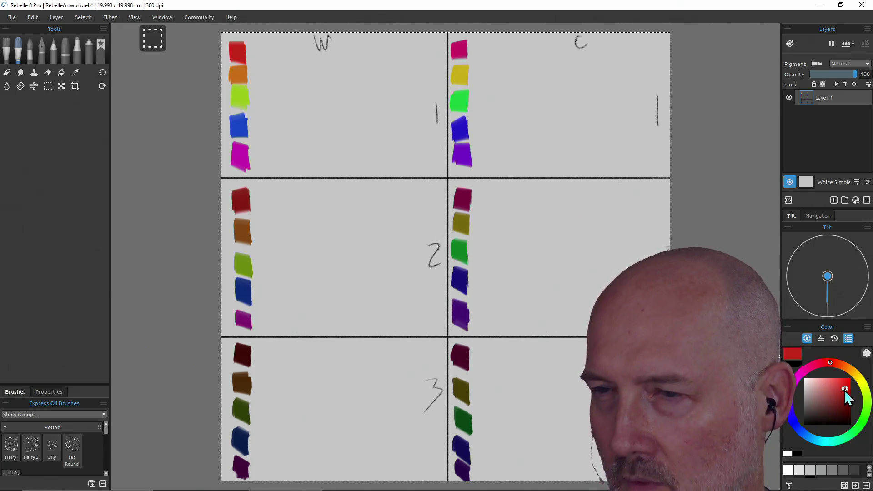
mouse_move(845, 390)
mouse_down()
mouse_move(817, 391)
mouse_move(846, 390)
mouse_move(824, 392)
mouse_move(843, 392)
mouse_move(828, 401)
mouse_move(809, 392)
mouse_move(843, 386)
mouse_move(808, 394)
mouse_move(835, 395)
mouse_up()
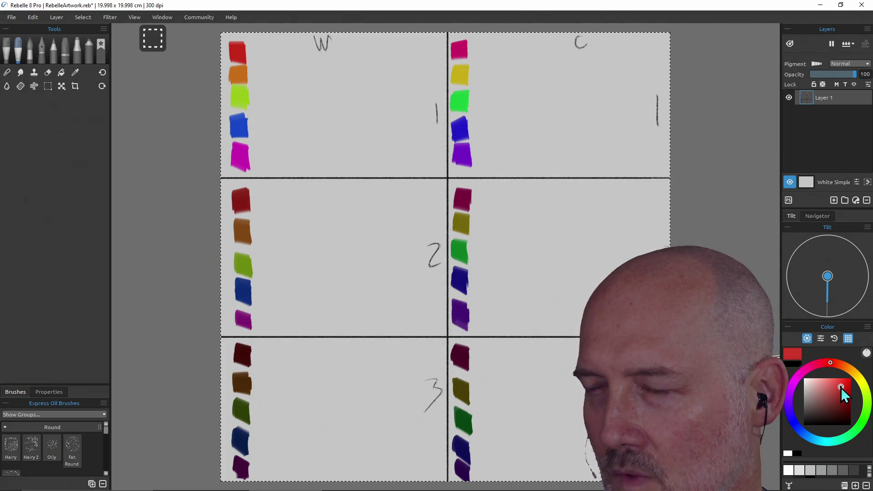
drag(841, 390, 842, 387)
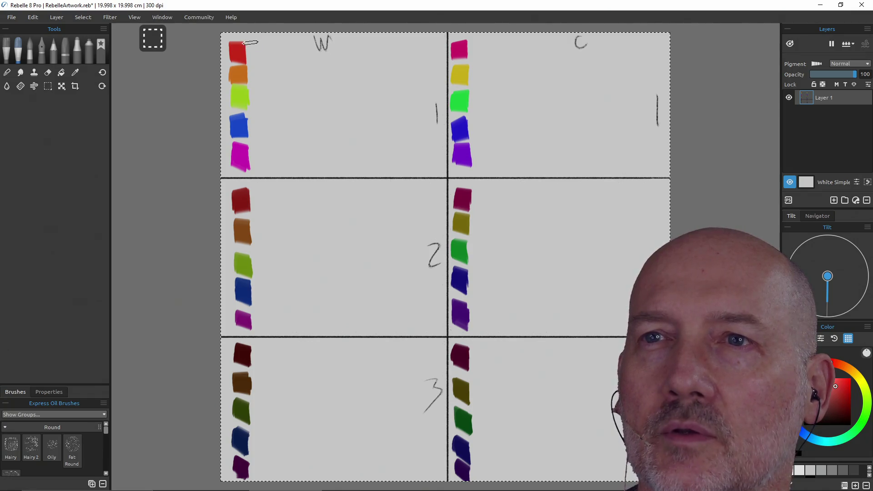
Try lighter red and pale pink test dabs beside the top red swatch, then undo them
drag(251, 42, 260, 56)
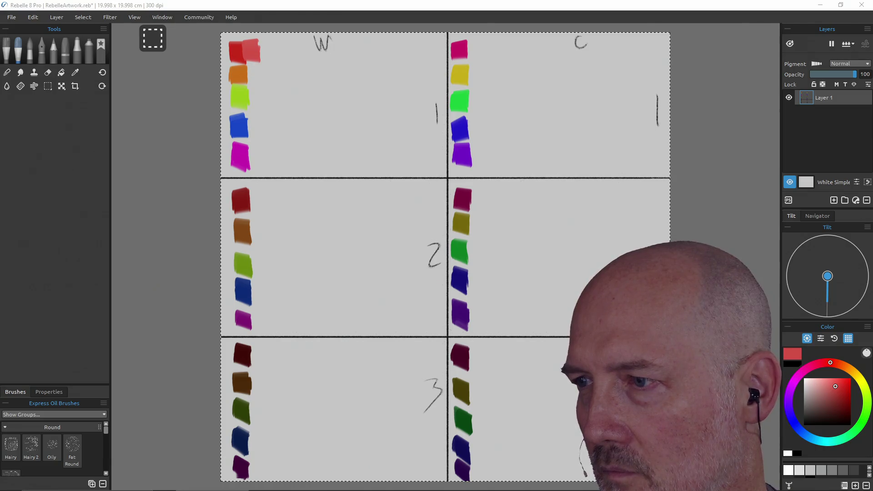
click(823, 387)
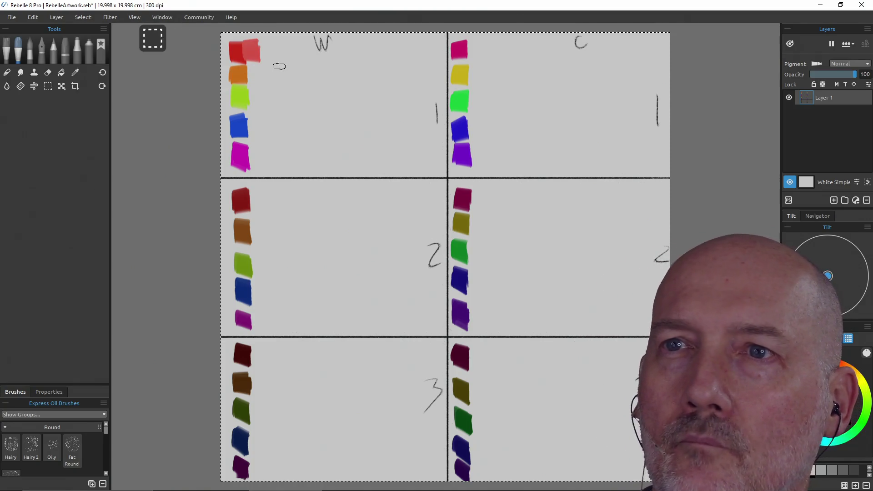
drag(266, 42, 267, 59)
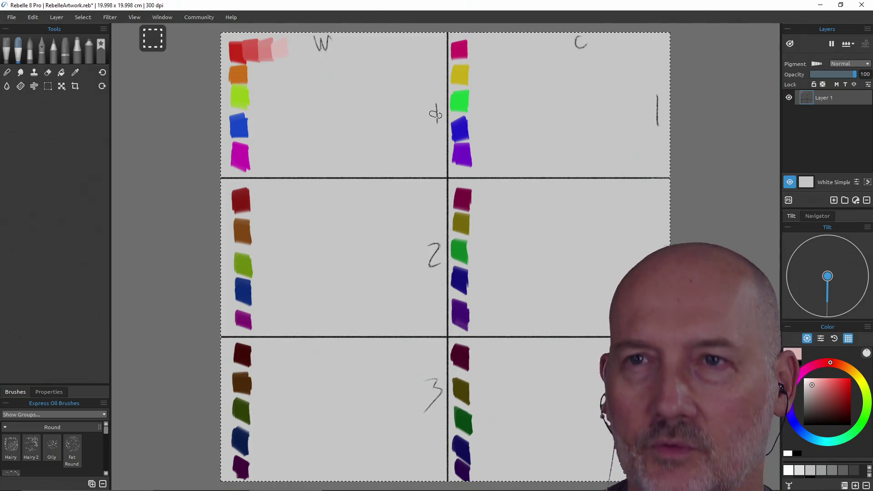
key(ctrl+z)
key(ctrl+z)
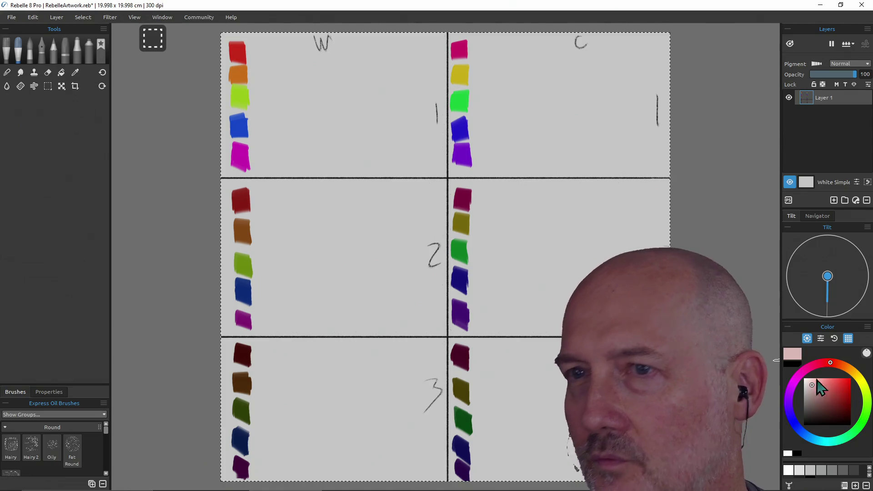
Sample the pure red swatch and paint a lighter, duller red tint dab beside it
alt+click(245, 59)
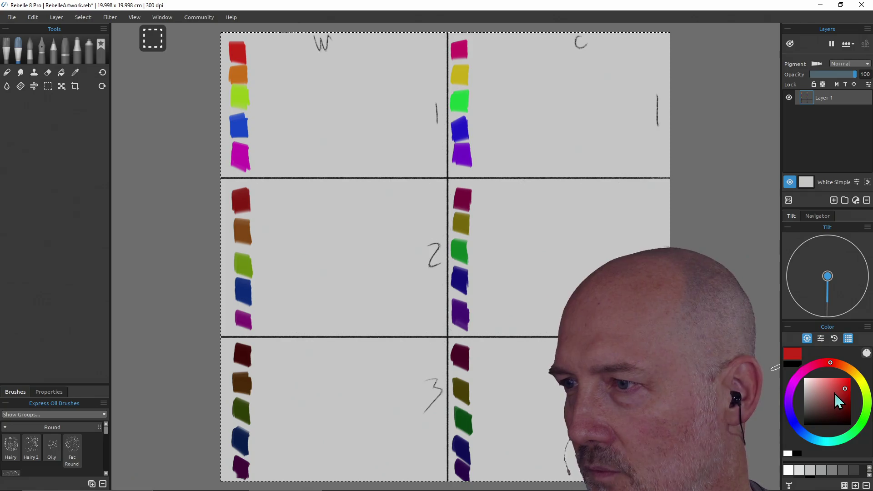
click(836, 392)
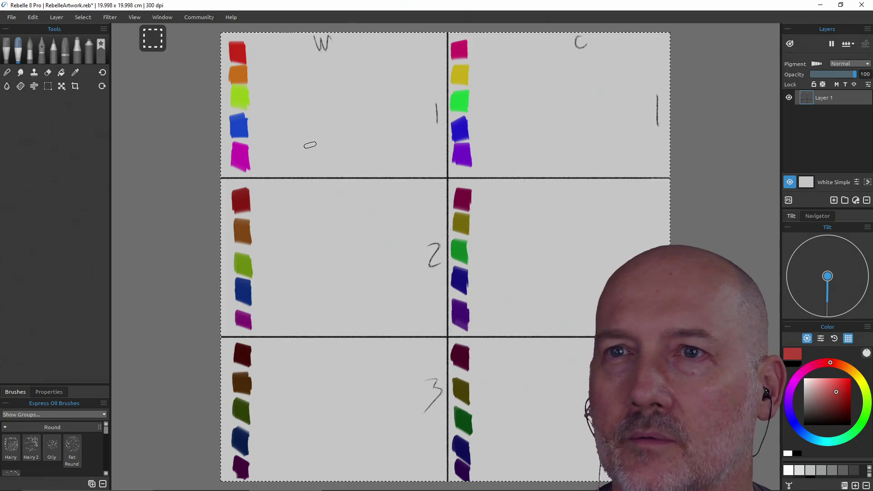
drag(250, 42, 253, 57)
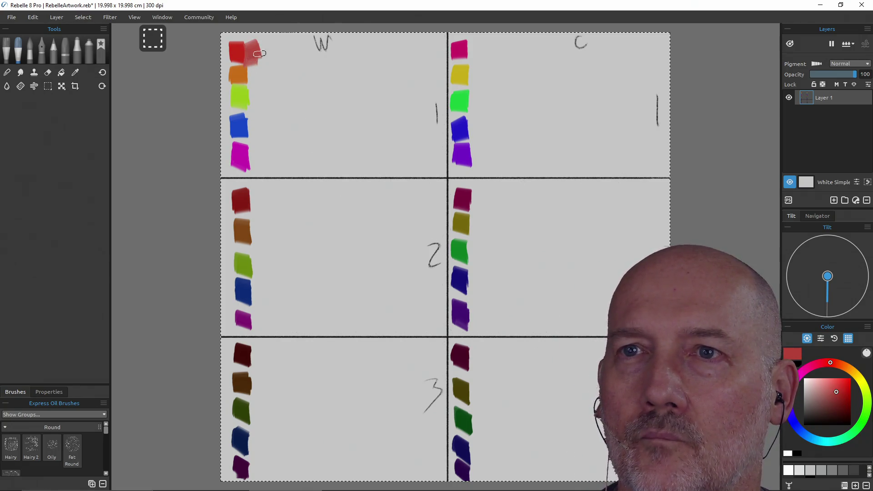
key(ctrl+z)
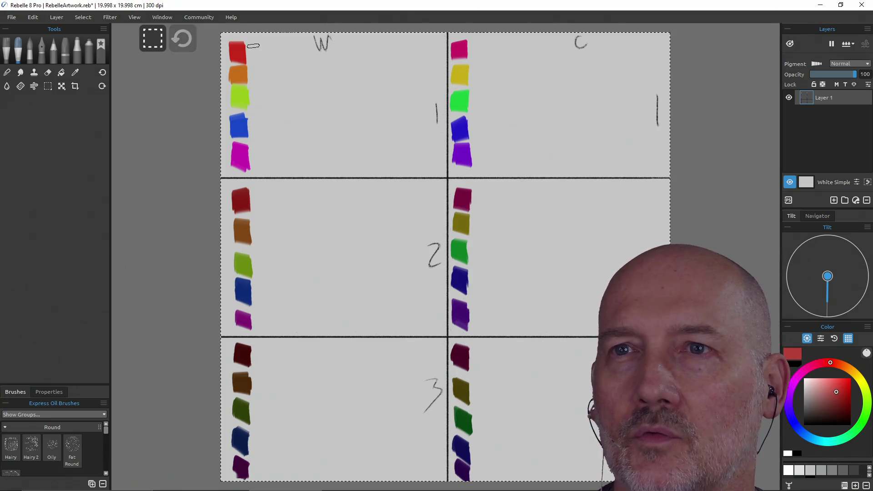
drag(252, 43, 254, 58)
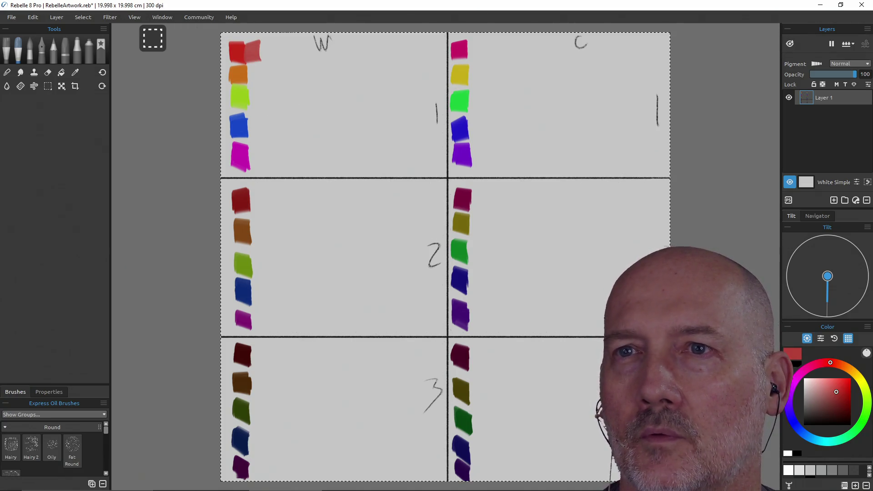
Add a paler pinkish red tint dab further right of the lighter red one
click(827, 391)
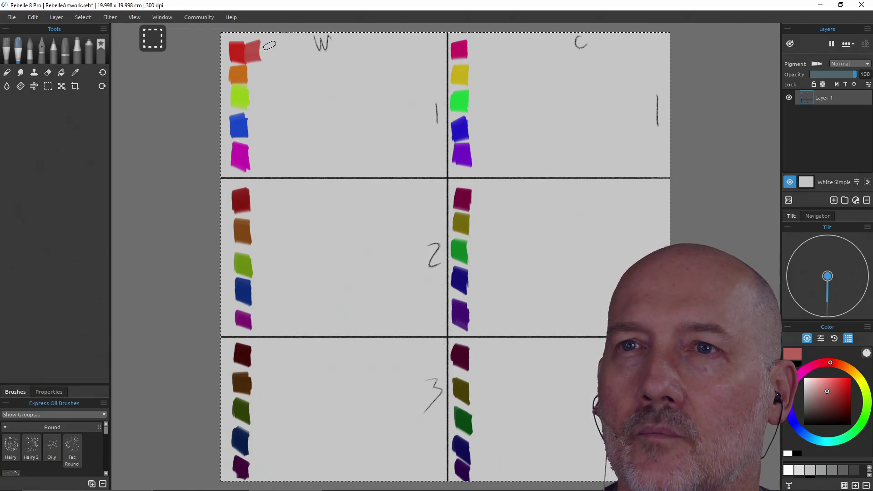
drag(268, 45, 270, 48)
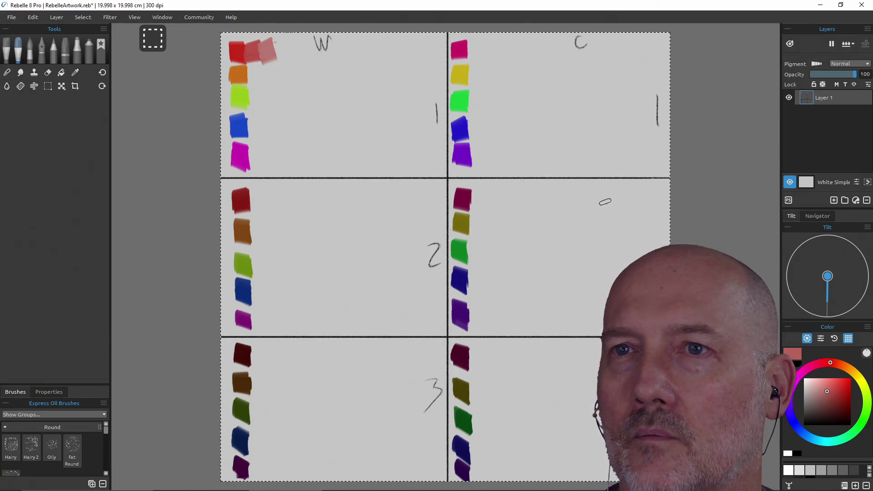
key(ctrl+z)
key(ctrl+z)
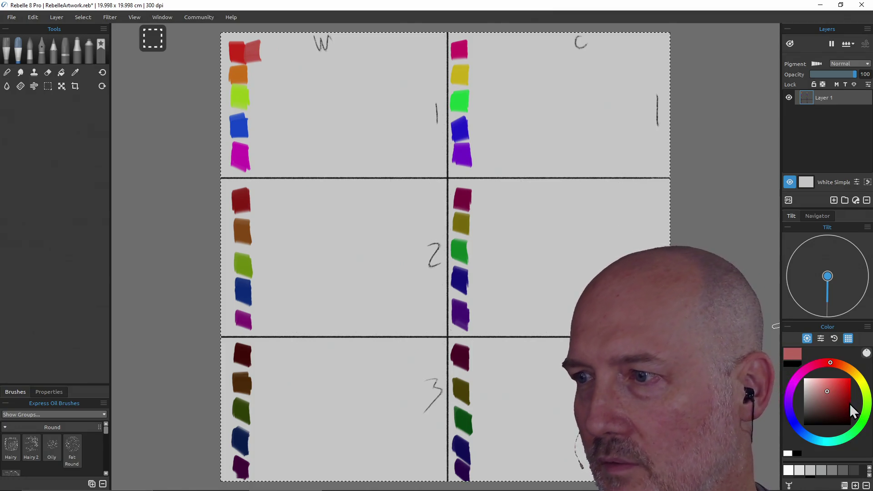
click(825, 395)
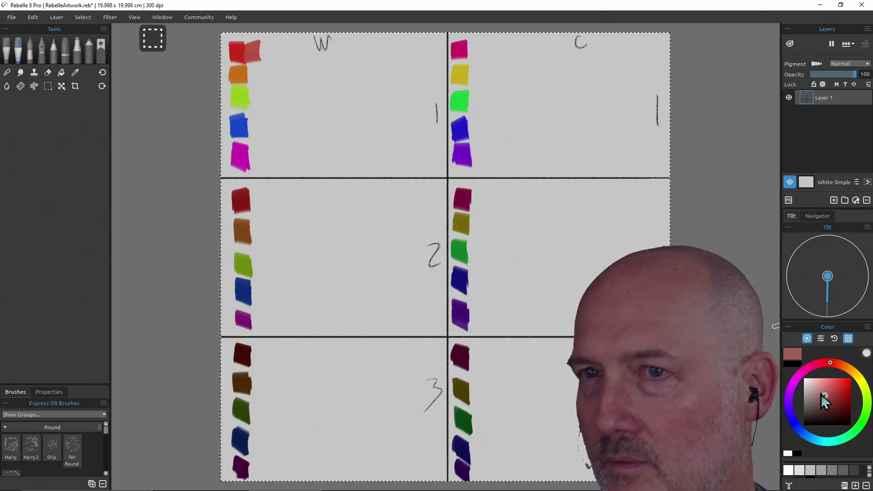
drag(266, 42, 267, 59)
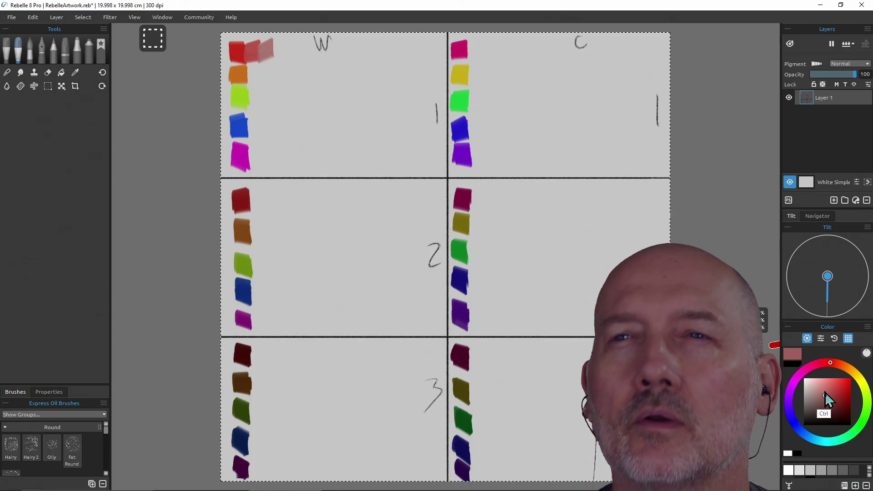
Extend the red tint row with a lighter, greyer pink, then sample the orange swatch's colour
key(ctrl+z)
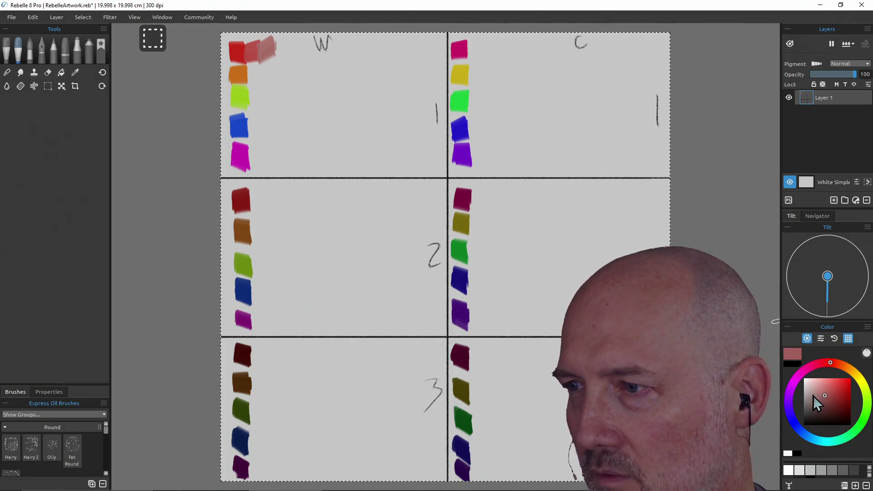
click(816, 396)
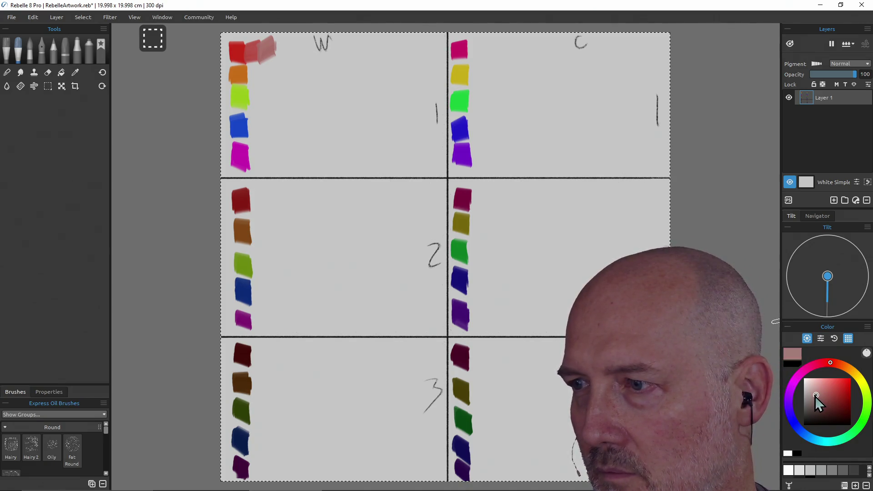
drag(268, 49, 287, 41)
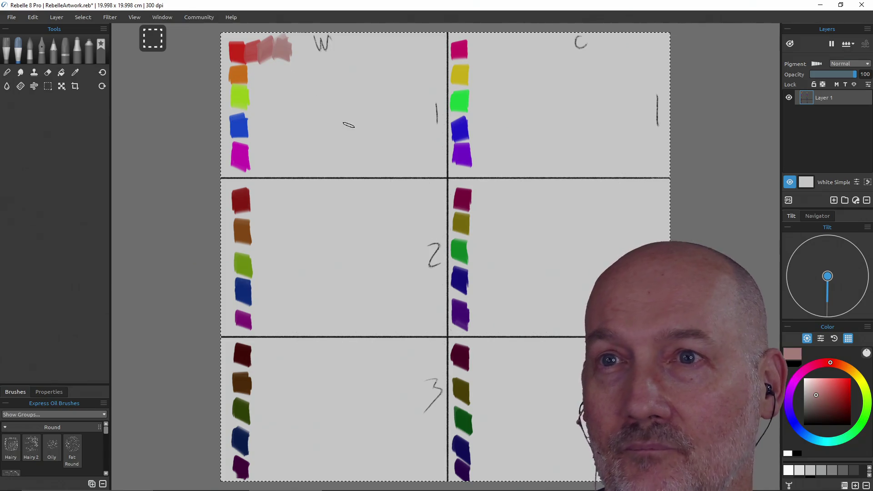
alt+click(240, 76)
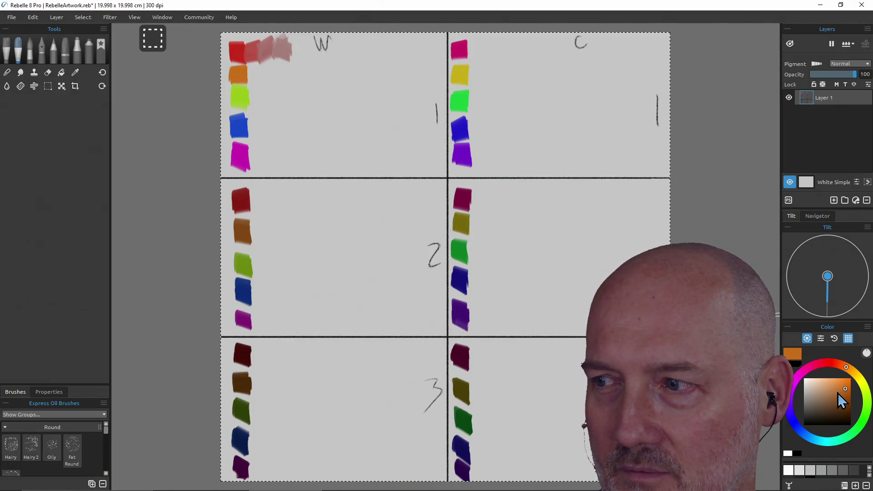
Paint a lighter orange tint dab just right of the pure orange swatch
click(838, 392)
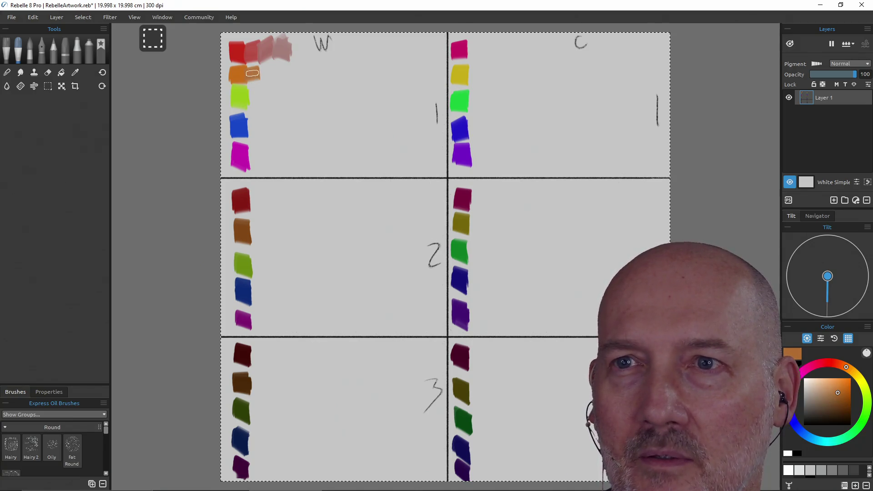
drag(252, 73, 257, 80)
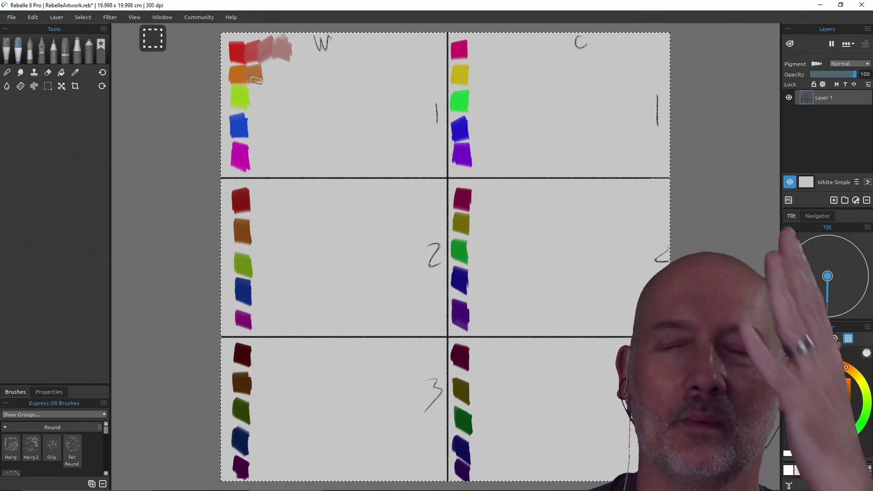
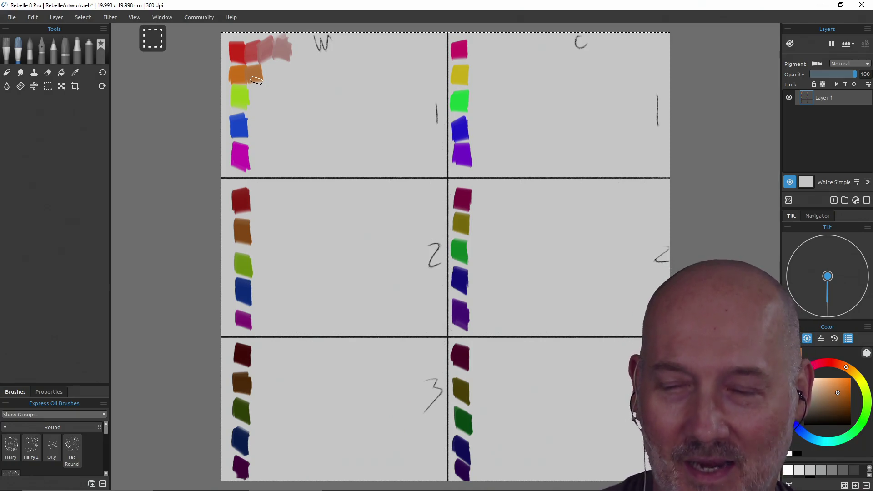
Paint a lighter tan swatch, then a greyer, paler tan swatch, right of the orange swatch in panel W
key(a)
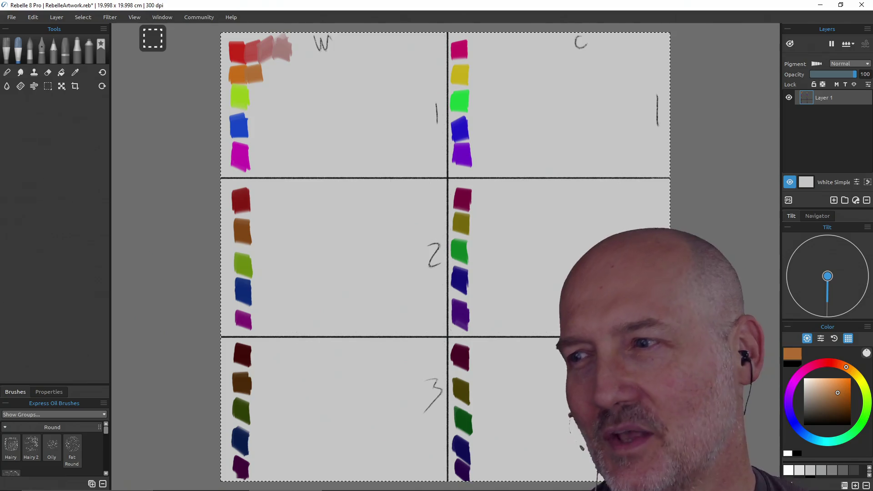
click(827, 395)
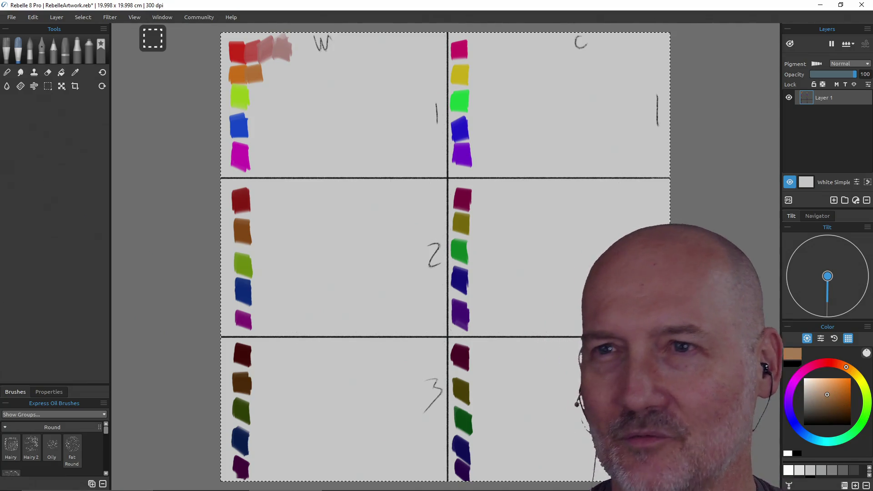
drag(264, 68, 270, 77)
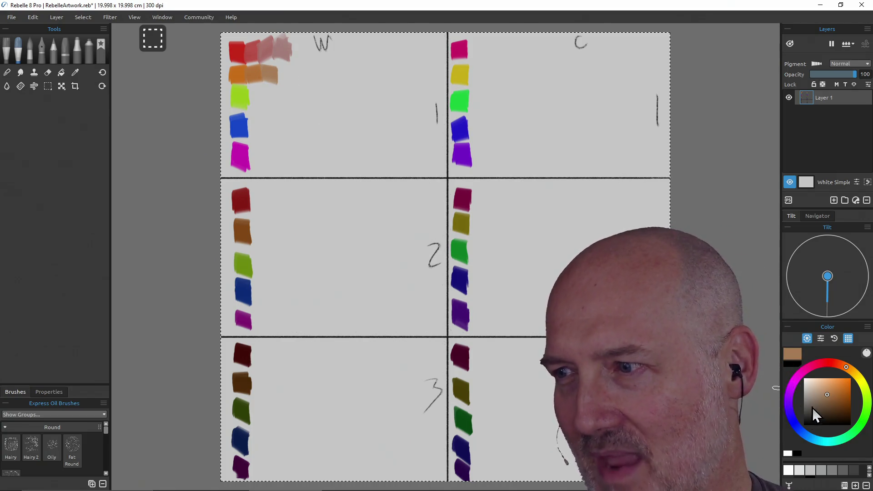
click(817, 396)
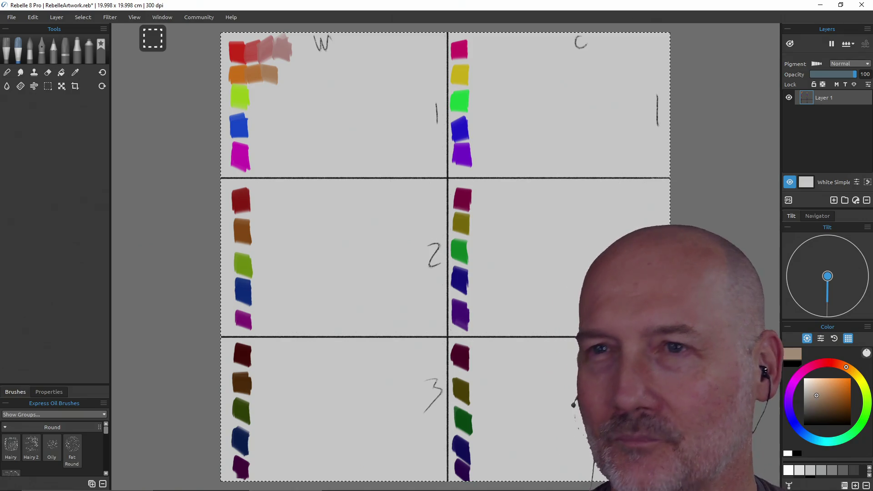
drag(281, 69, 289, 86)
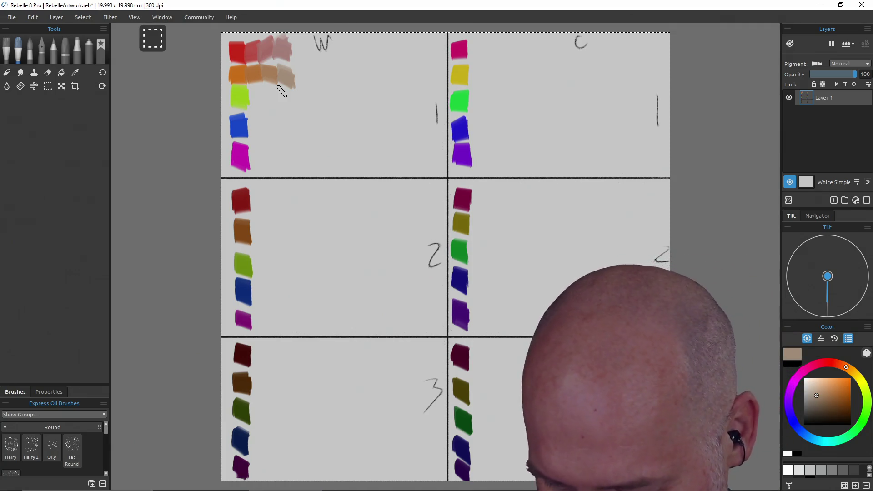
Open the Windows Start menu
key(super)
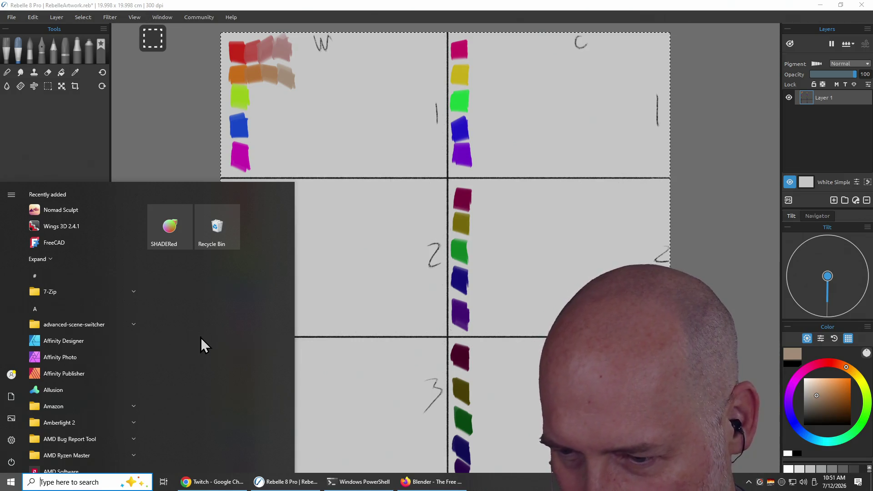
Launch Wacom Tablet Properties from a 'wacom' search, move it left, and cancel out of Options
text(wacom)
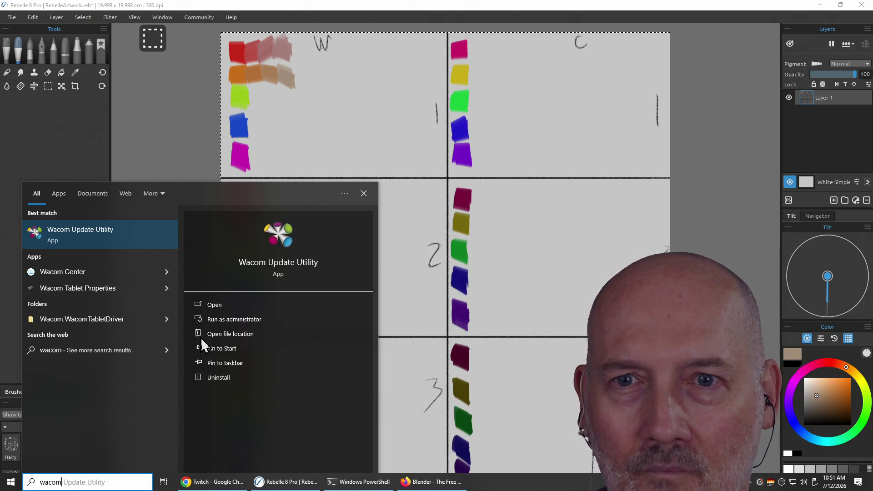
key(Down)
key(Down)
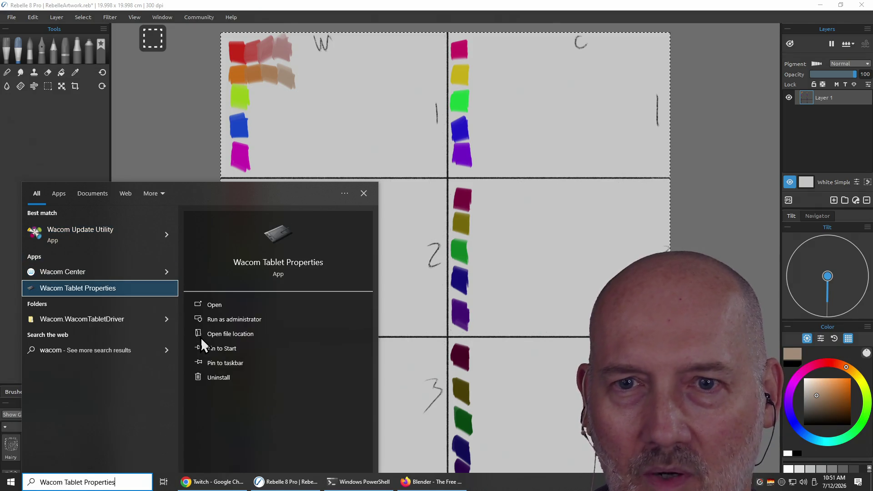
key(Return)
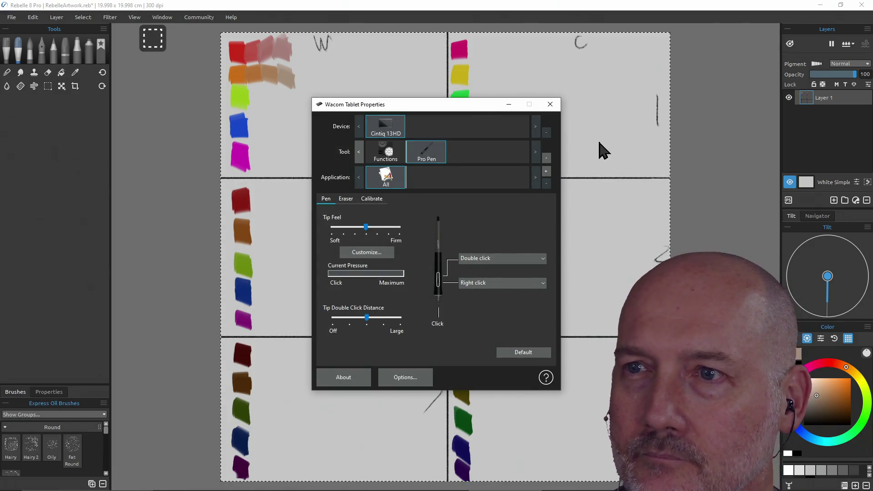
drag(477, 110, 326, 108)
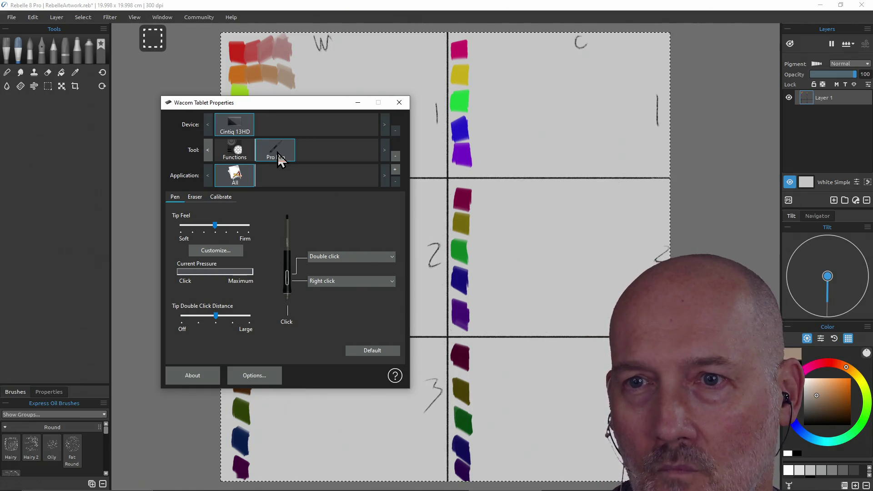
click(241, 374)
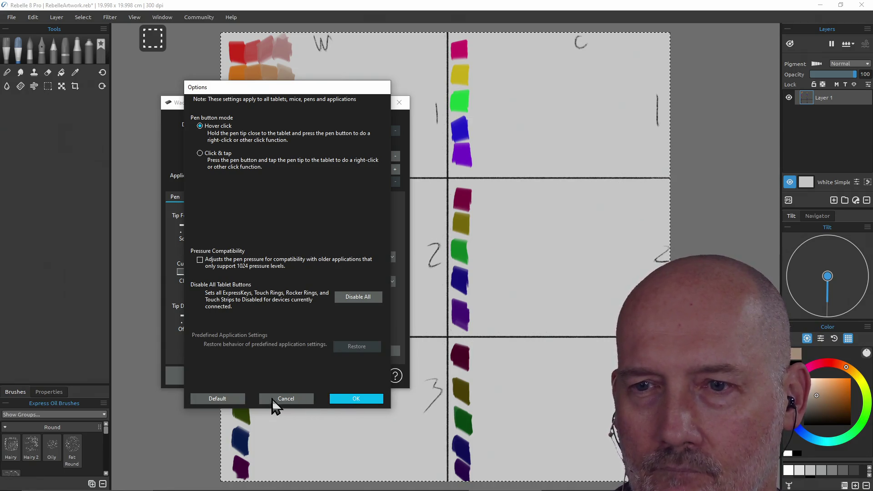
click(285, 398)
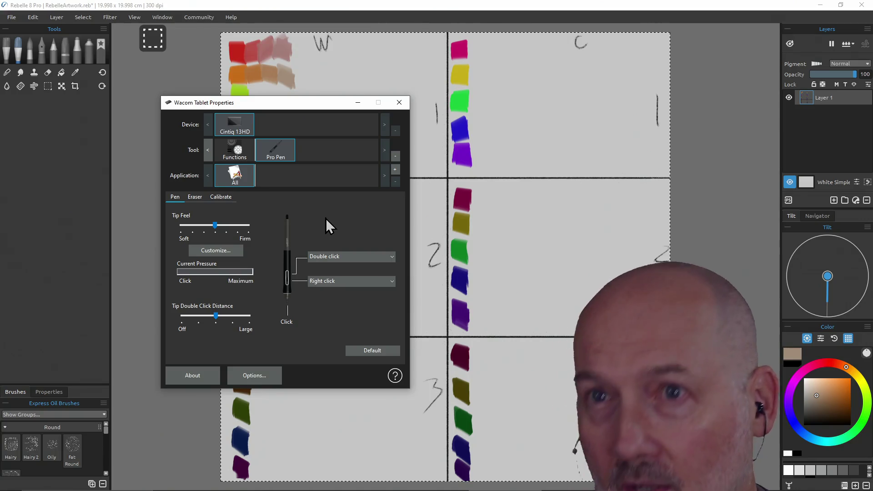
Review the Pen, Eraser and Calibrate tabs, uncheck Use Windows Ink, and close Wacom Tablet Properties
drag(239, 105, 223, 104)
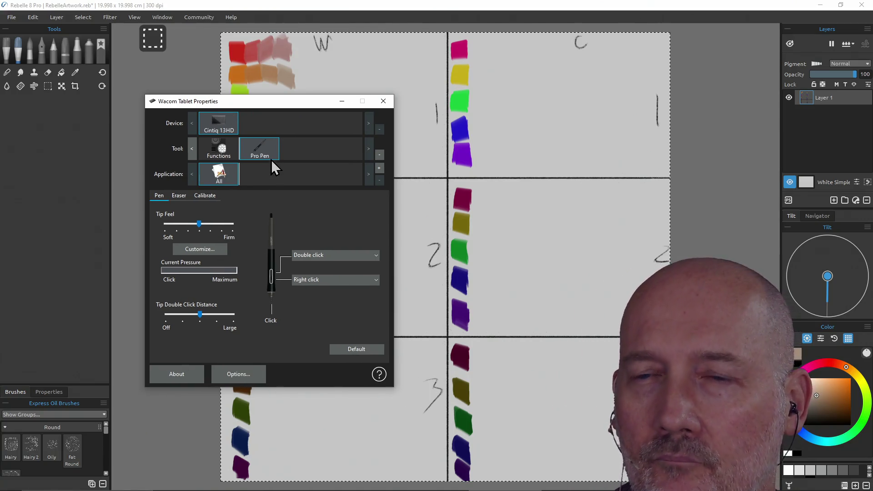
click(184, 198)
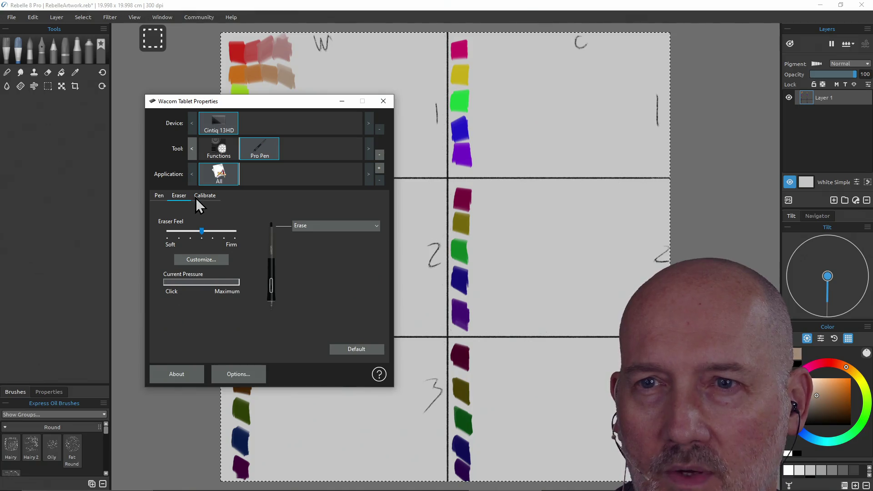
click(210, 199)
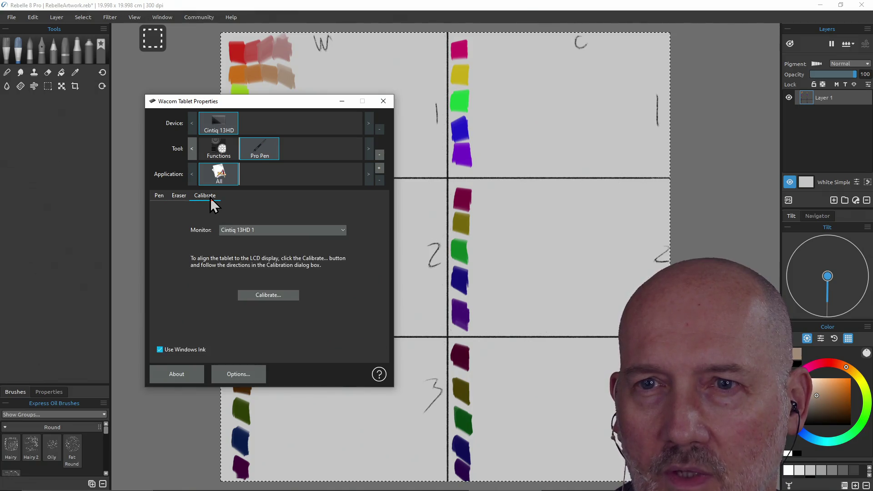
click(177, 199)
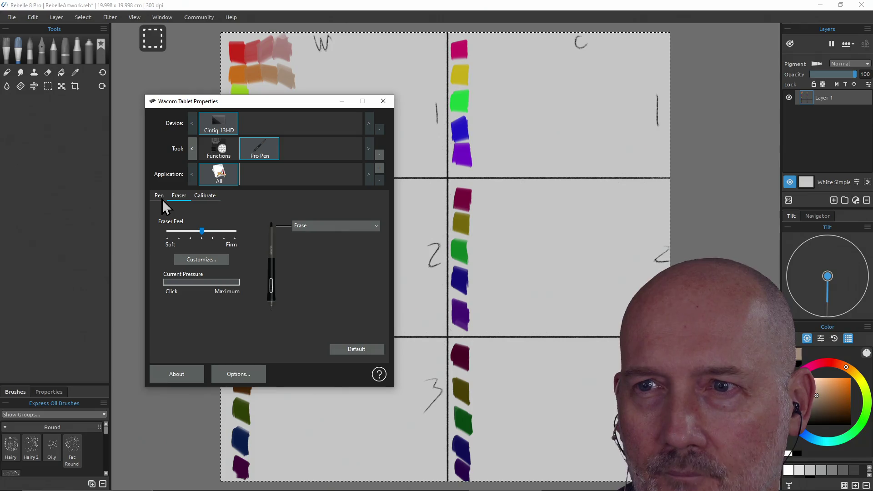
click(159, 197)
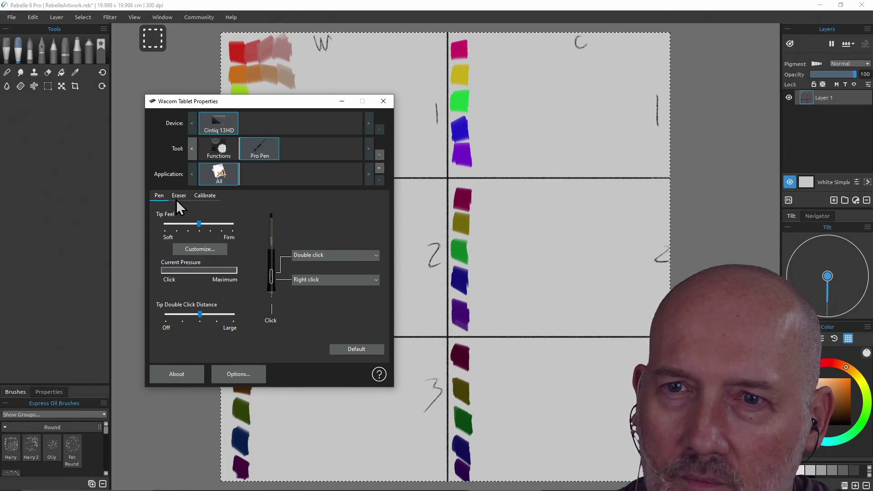
click(178, 197)
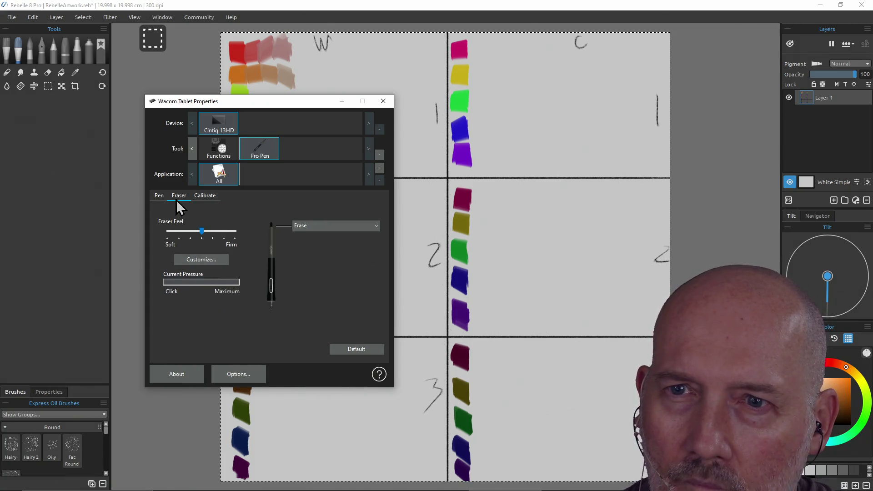
click(207, 199)
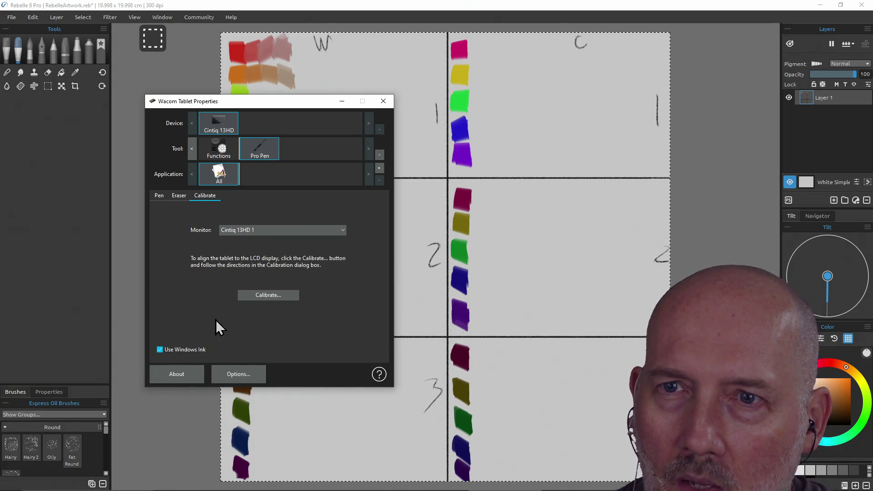
click(160, 350)
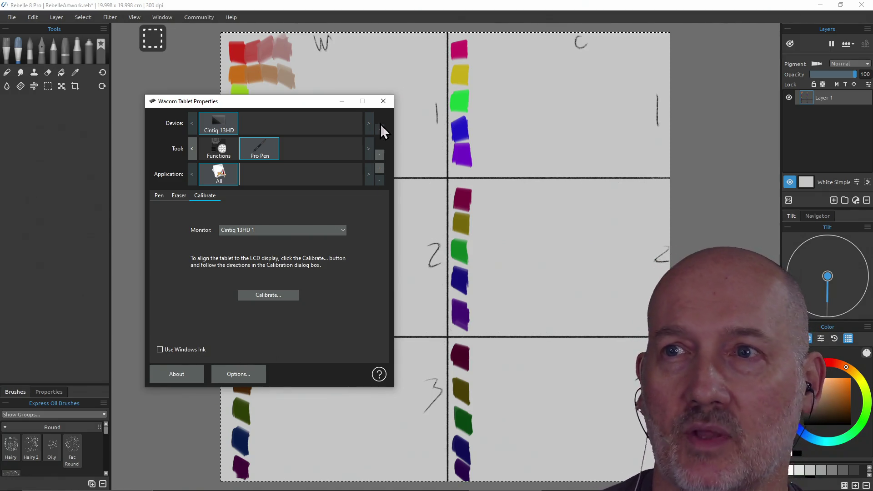
click(384, 101)
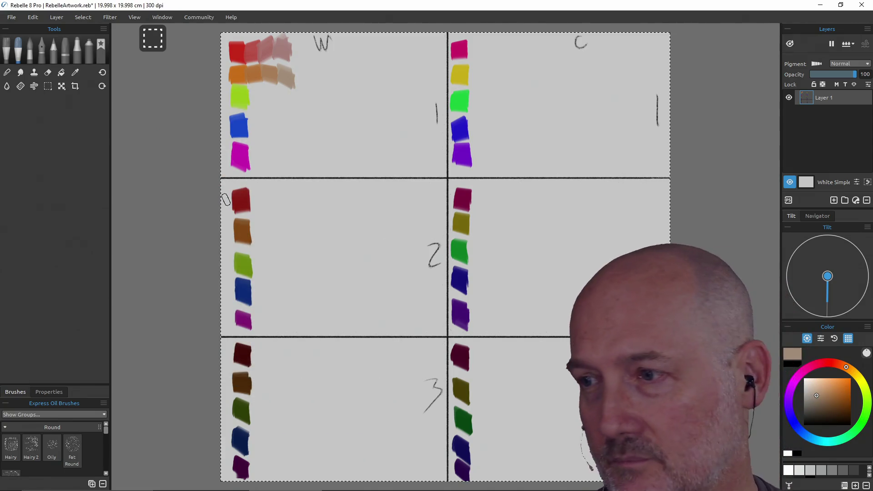
Choose a darker brown paint colour in the Color panel's saturation/value square
click(838, 401)
mouse_move(839, 403)
mouse_down()
mouse_move(819, 403)
mouse_move(839, 399)
mouse_up()
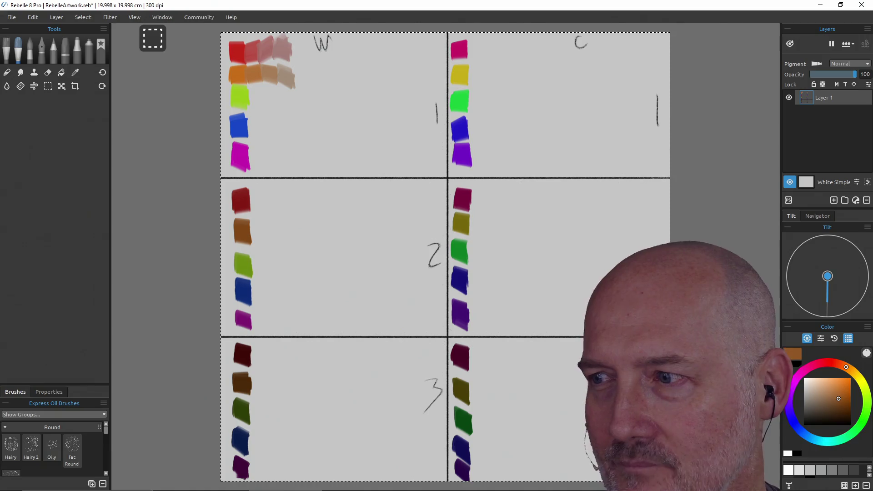
click(840, 396)
click(839, 400)
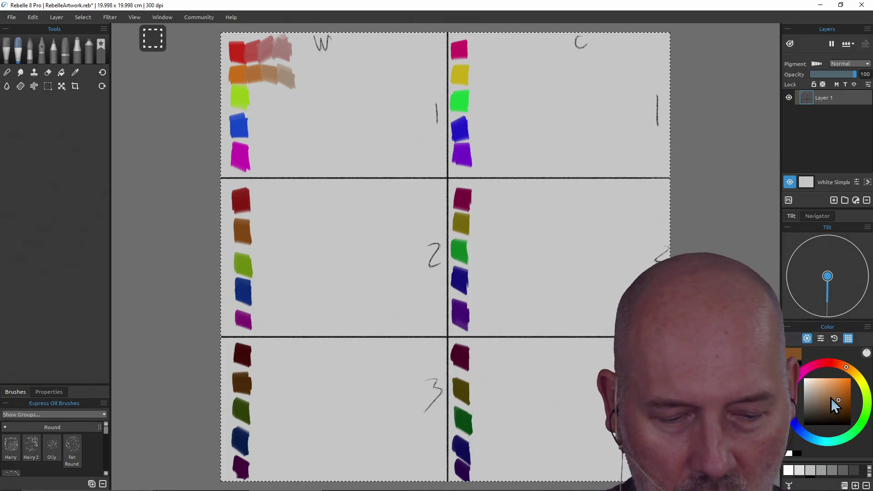
Reopen Wacom Tablet Properties from a 'wacom' search, recheck the Calibrate and Pen tabs, and close it
key(super)
text(w)
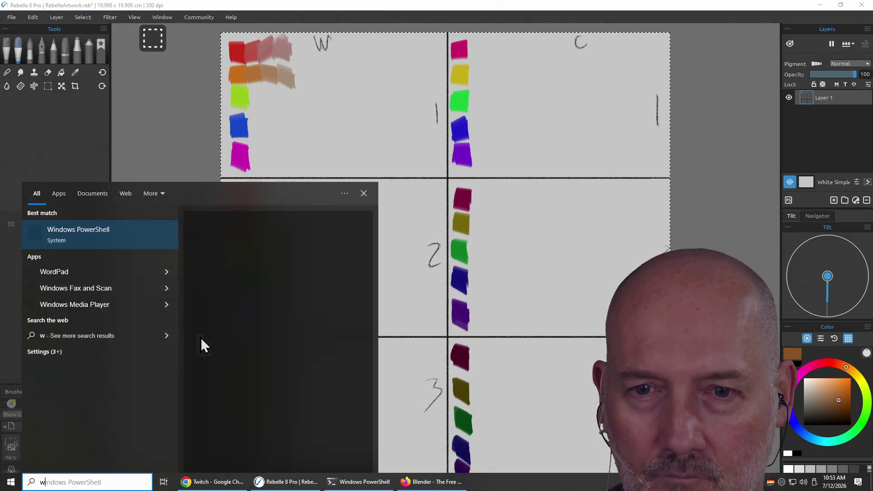
text(acom)
key(Return)
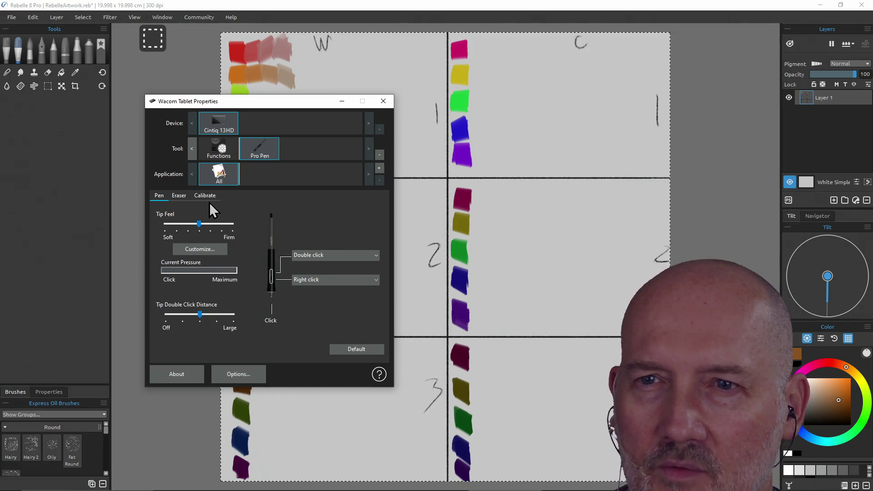
click(208, 196)
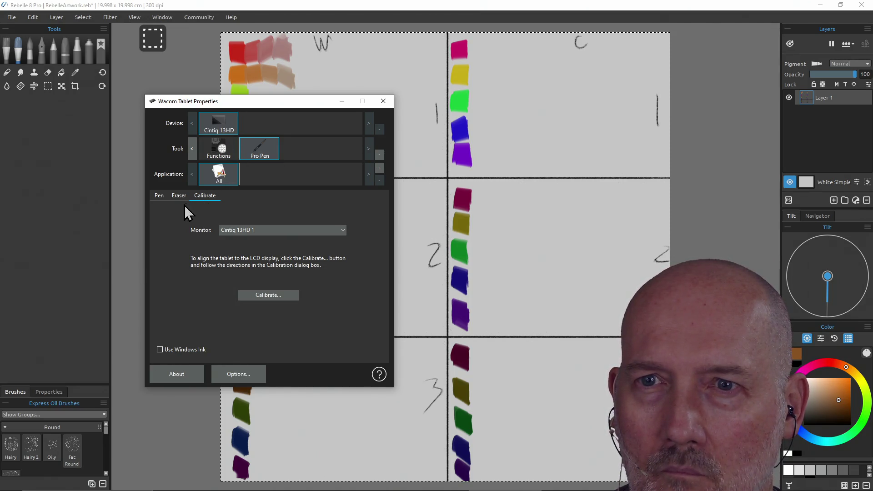
click(158, 198)
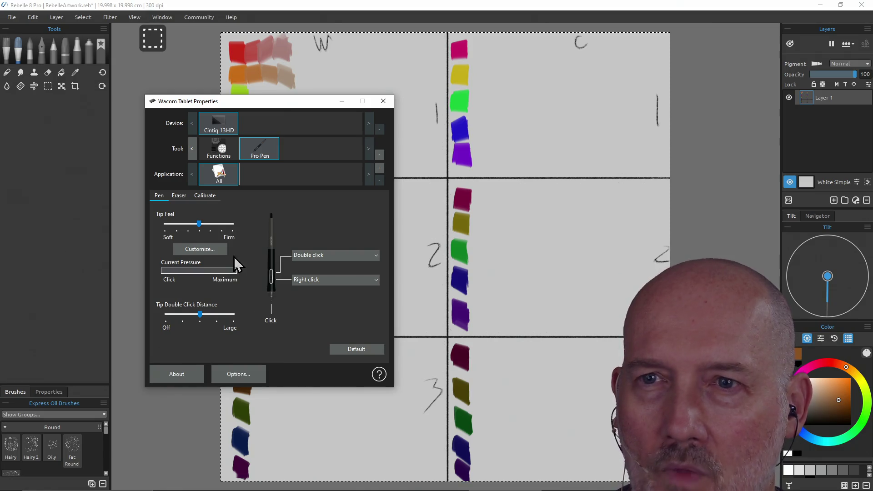
click(202, 198)
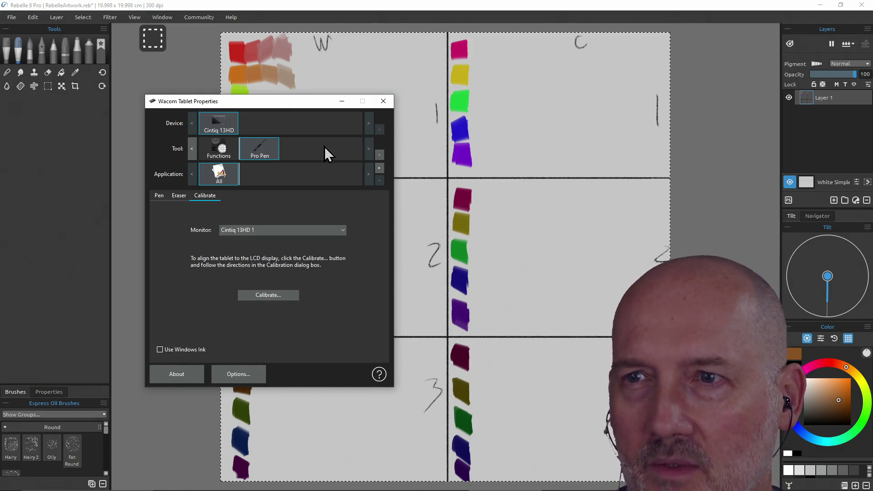
click(376, 105)
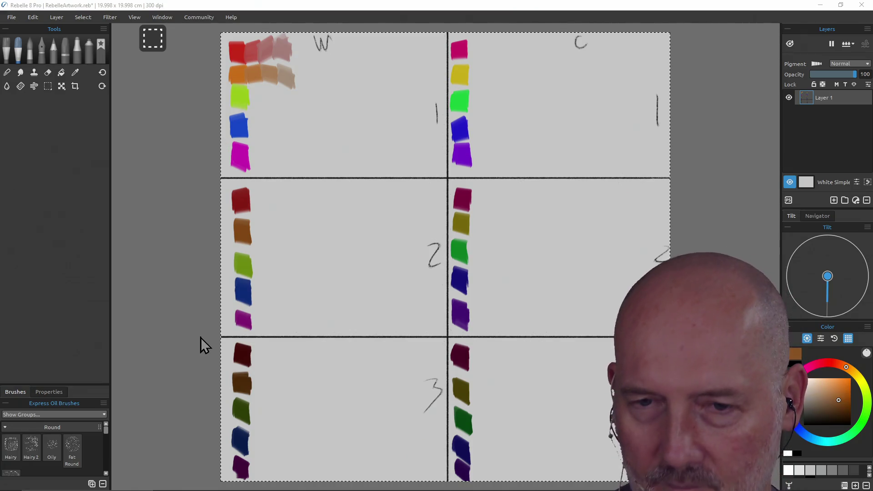
Open Pen & Windows Ink settings from a 'windows ink' search, scroll through the pen options, and close it
key(super)
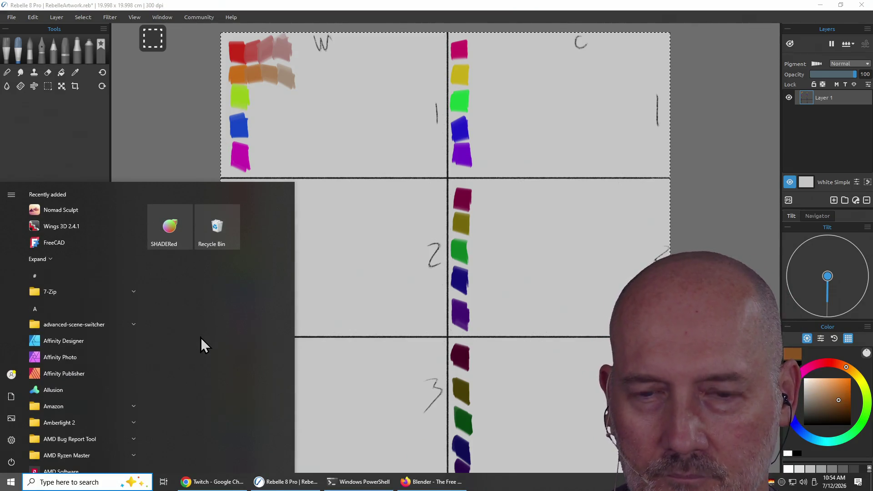
text(windows ink)
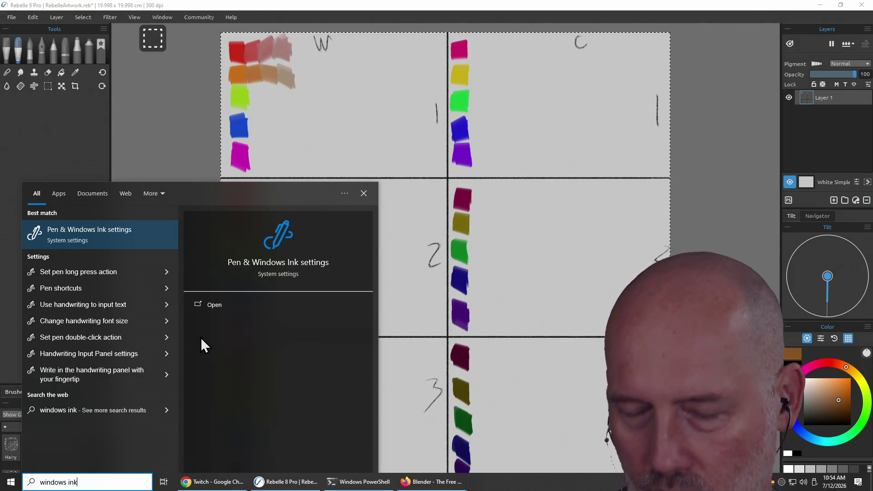
key(Return)
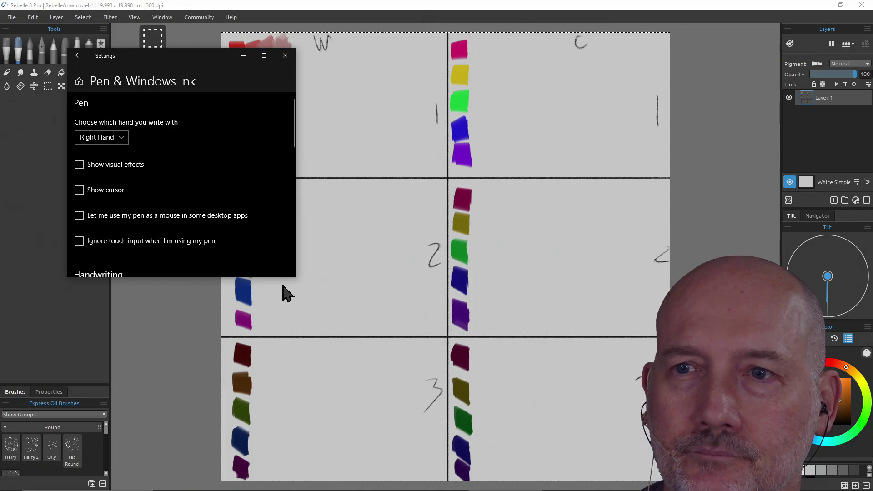
mouse_move(294, 278)
mouse_down()
mouse_move(335, 372)
mouse_move(387, 444)
mouse_up()
scroll(260, 339, down, 3)
scroll(261, 339, down, 5)
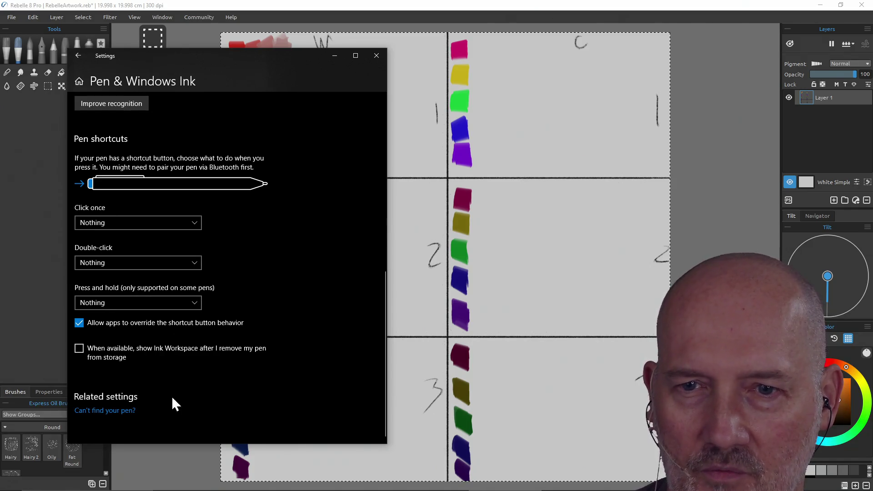
scroll(185, 360, up, 5)
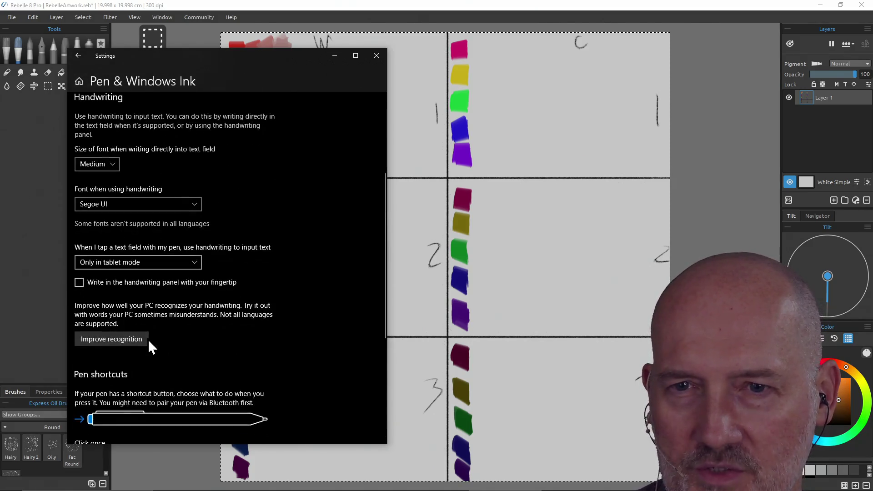
scroll(103, 283, up, 4)
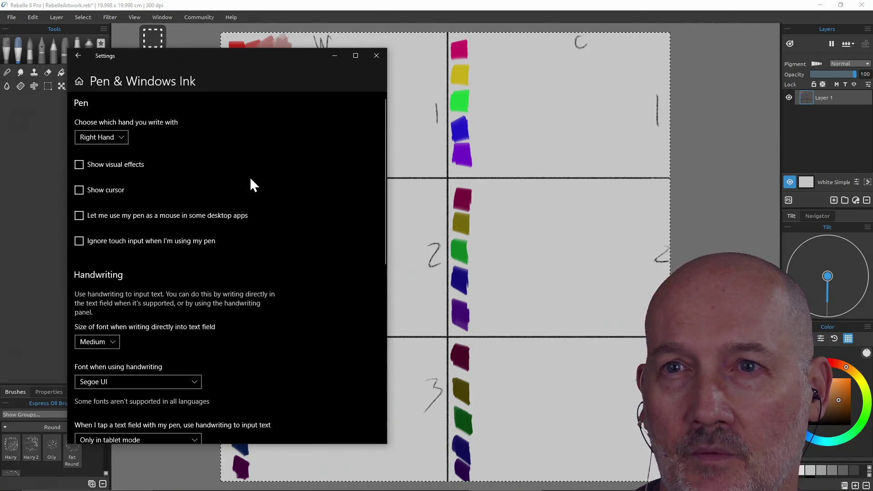
click(376, 55)
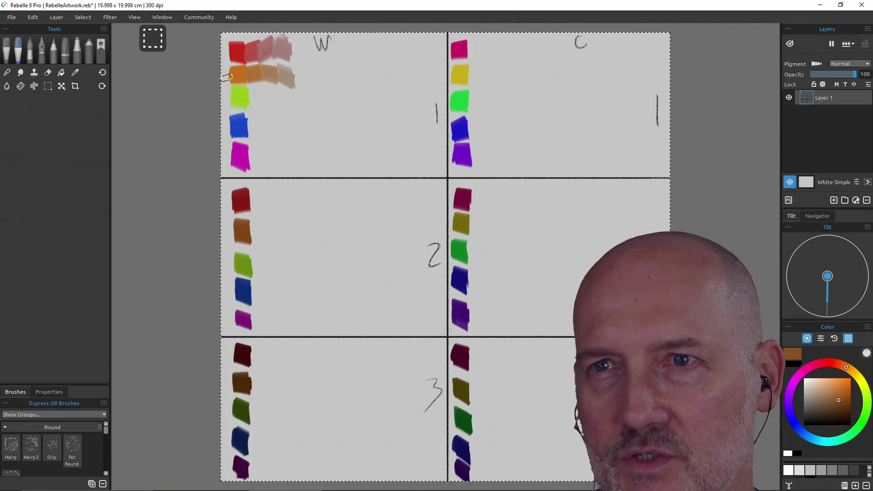
Sample the lime green swatch in the top-left panel with the Color Picker
alt+click(242, 103)
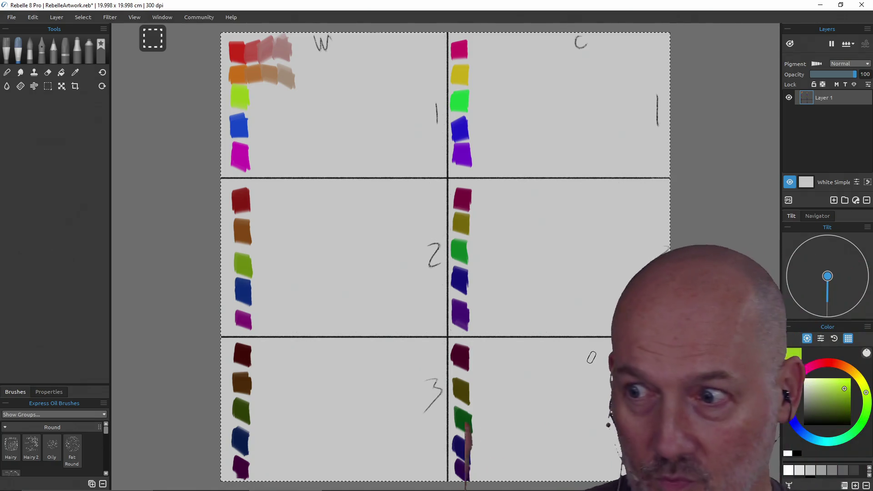
Launch Wacom Center from a 'wacom' search and move its window over the canvas
key(super)
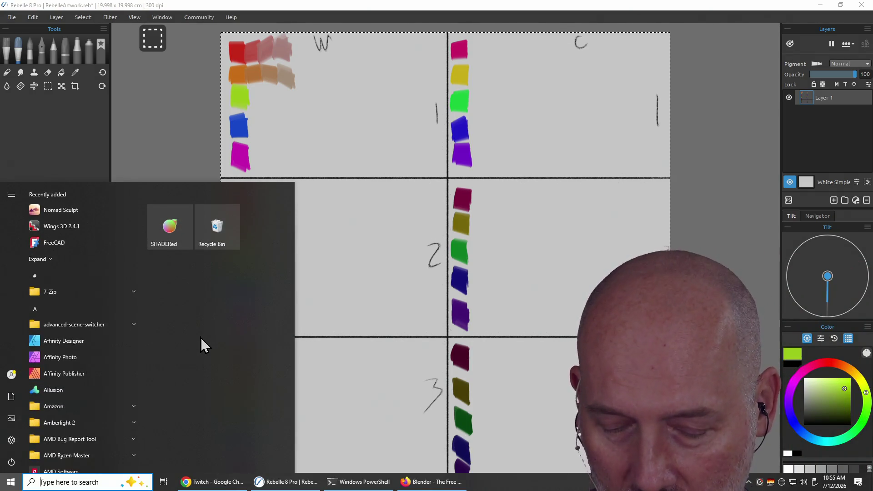
text(wacom)
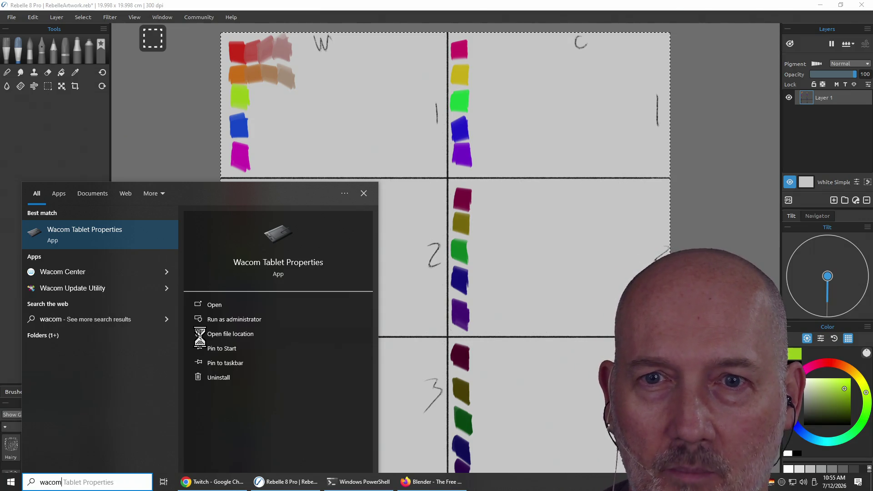
key(Down)
key(Return)
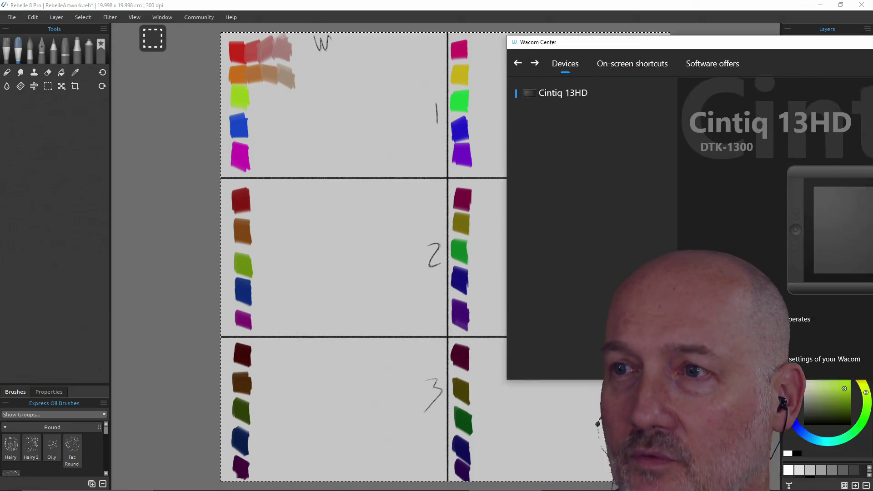
drag(728, 39, 473, 39)
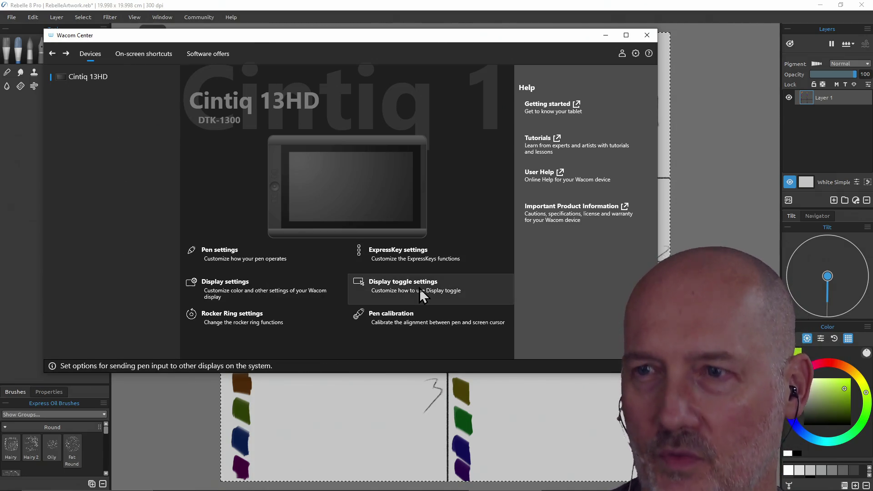
Open the Cintiq 13HD pen properties from Wacom Center, reposition that window, then close it
click(222, 254)
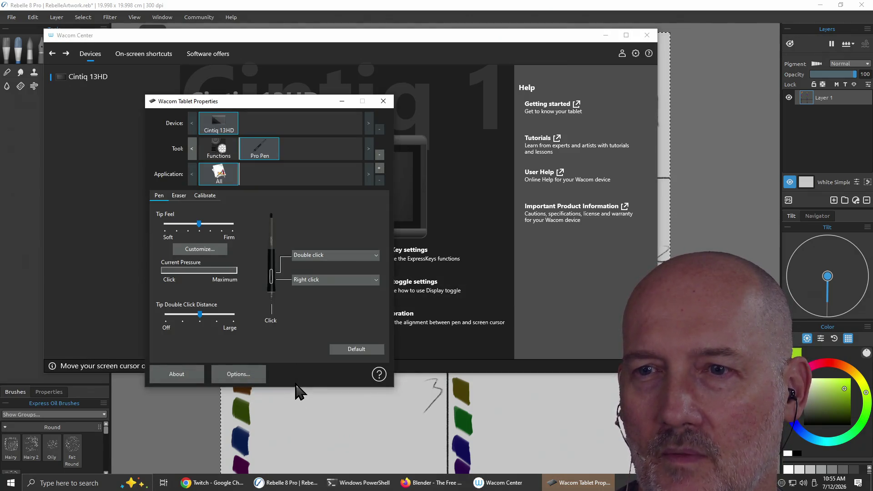
click(382, 102)
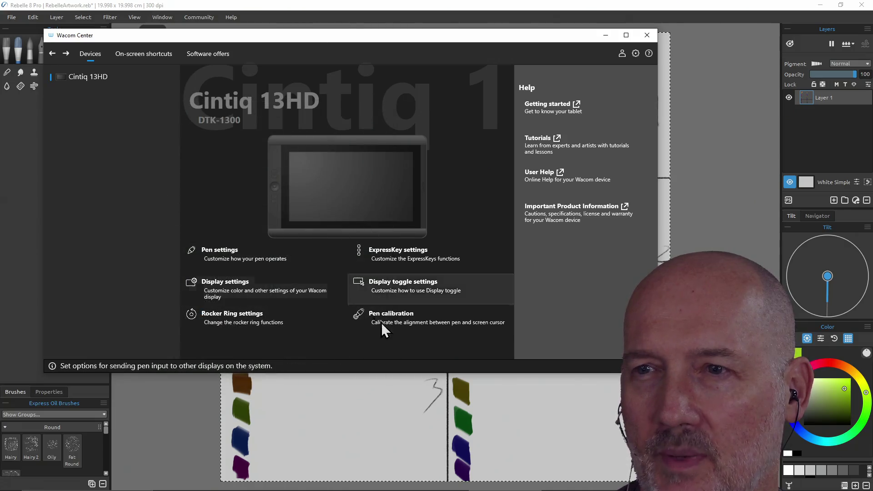
click(249, 270)
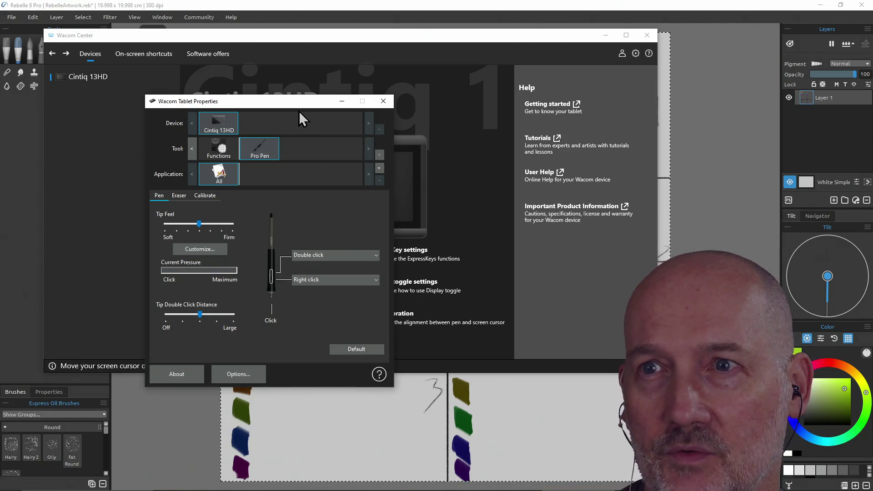
drag(298, 108, 242, 106)
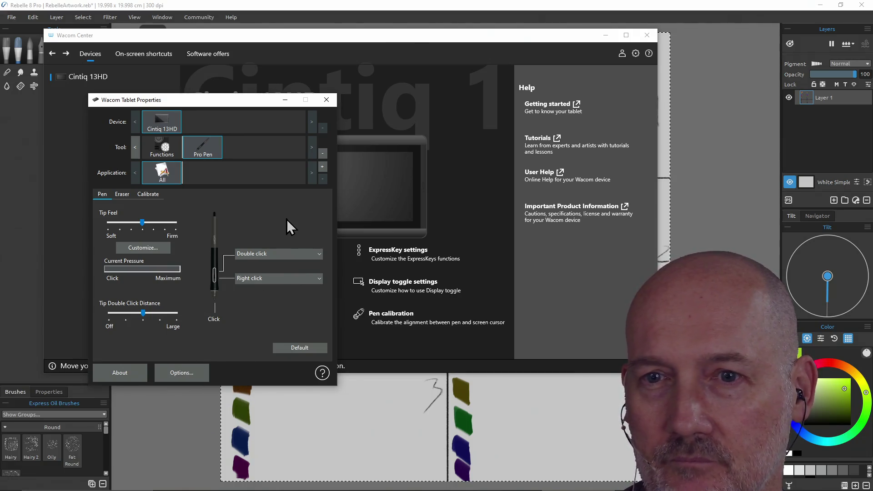
click(326, 99)
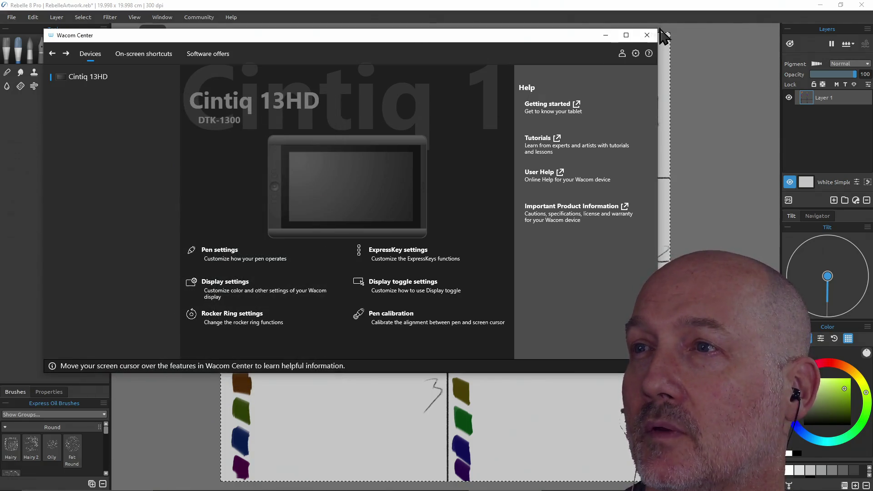
Close Wacom Center, pick a pale green, and paint a tint swatch beside the lime green swatch
click(647, 35)
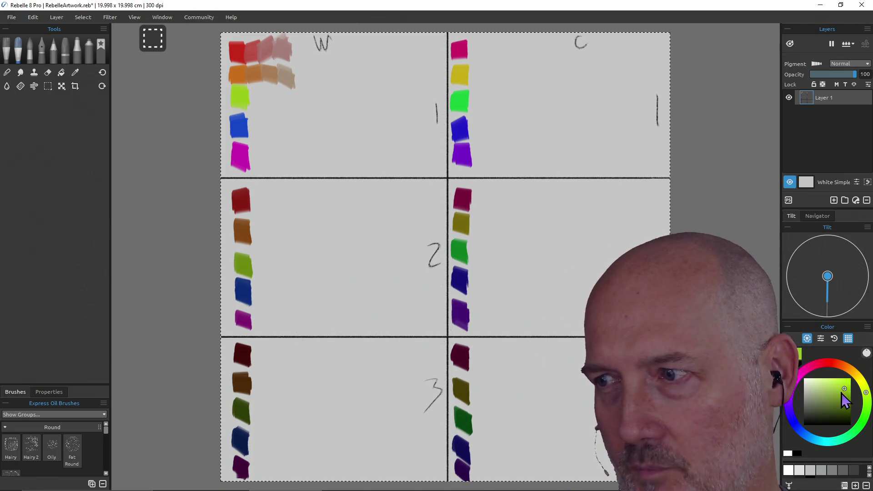
click(836, 394)
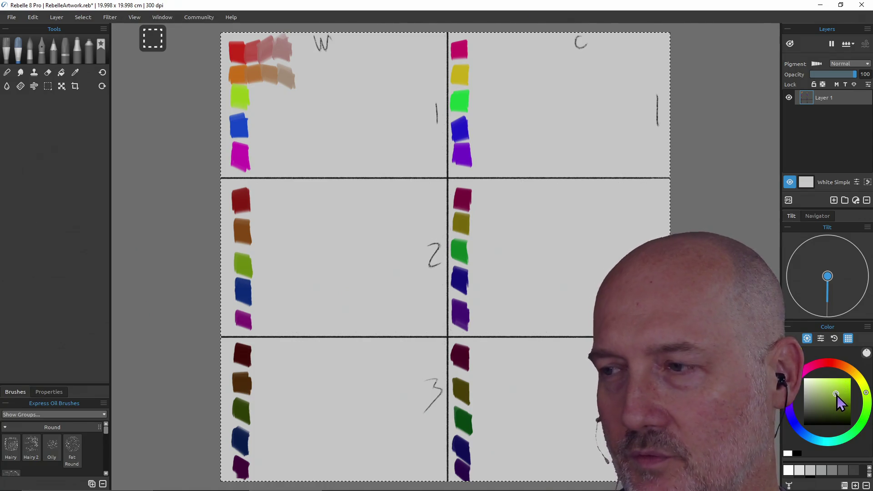
click(840, 393)
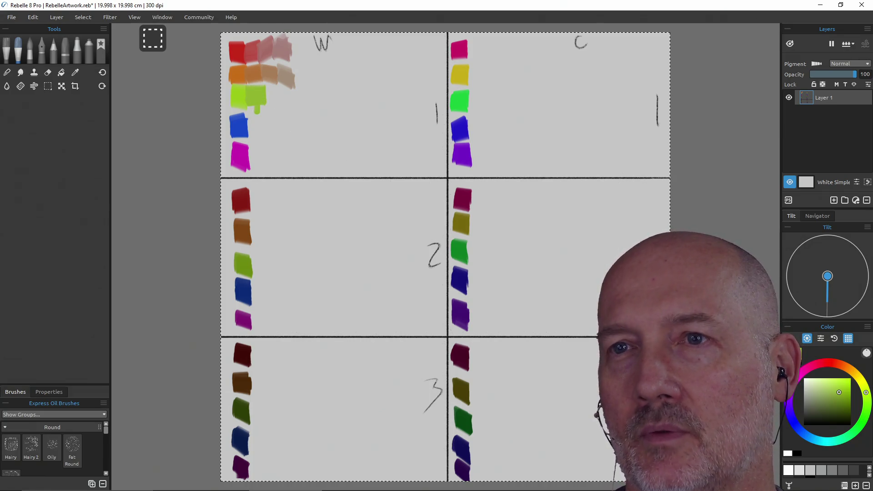
click(829, 394)
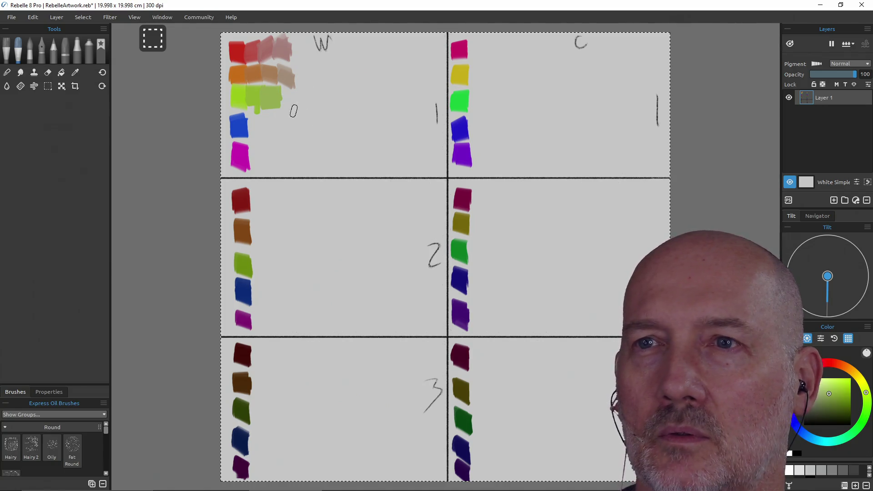
click(817, 395)
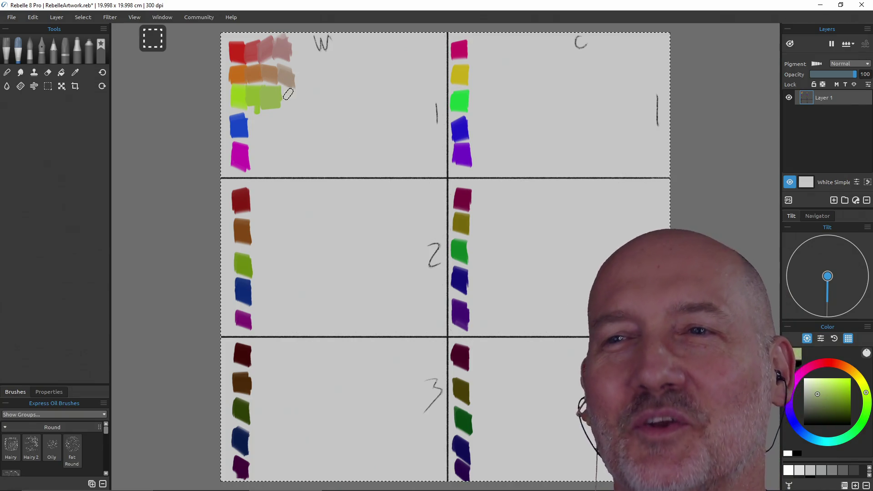
drag(290, 98, 292, 101)
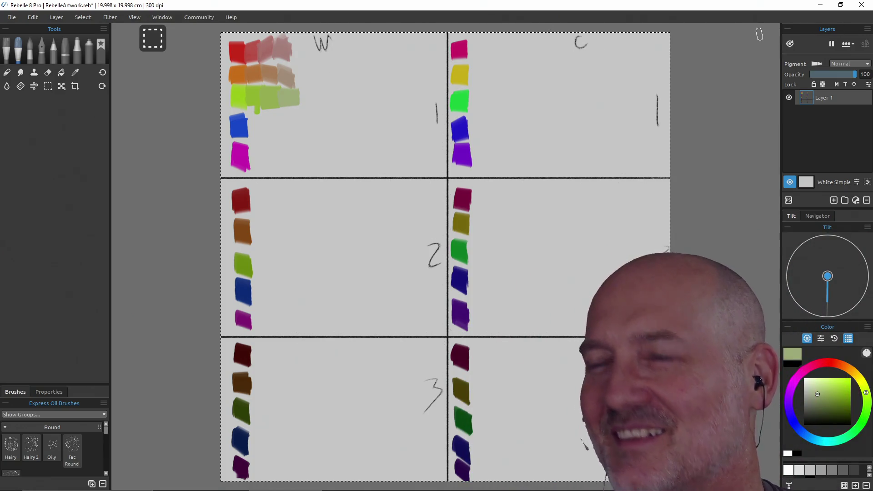
Save the painting under the new name gradient_mockup.reb
key(ctrl+shift+s)
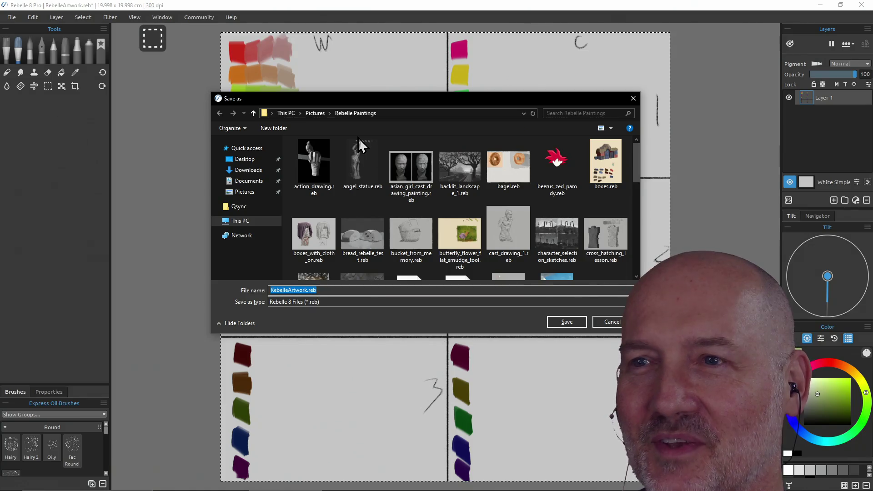
text(gradi)
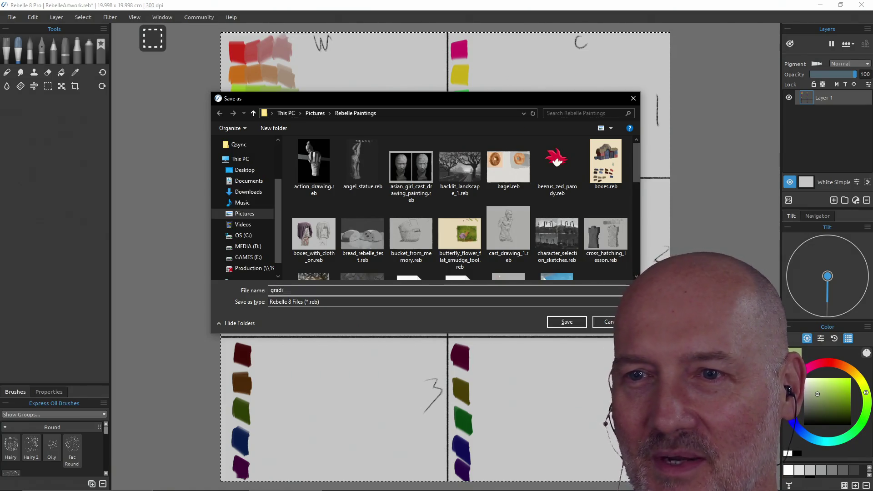
text(ent_mockup)
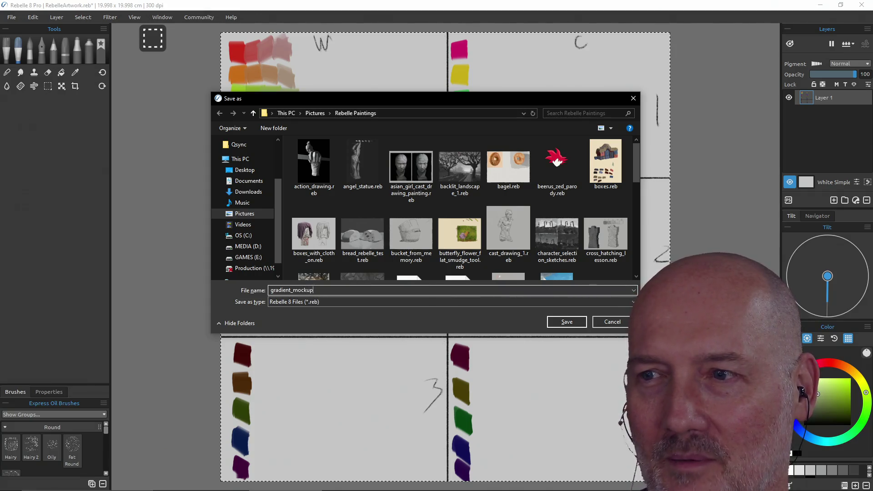
key(Return)
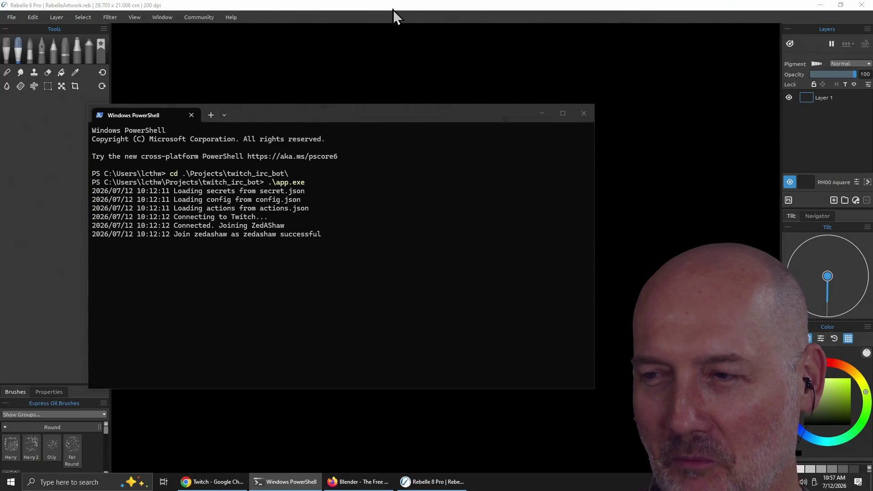
Reopen gradient_mockup.reb from the recent files list in place of the new 20 x 20 cm canvas
click(394, 3)
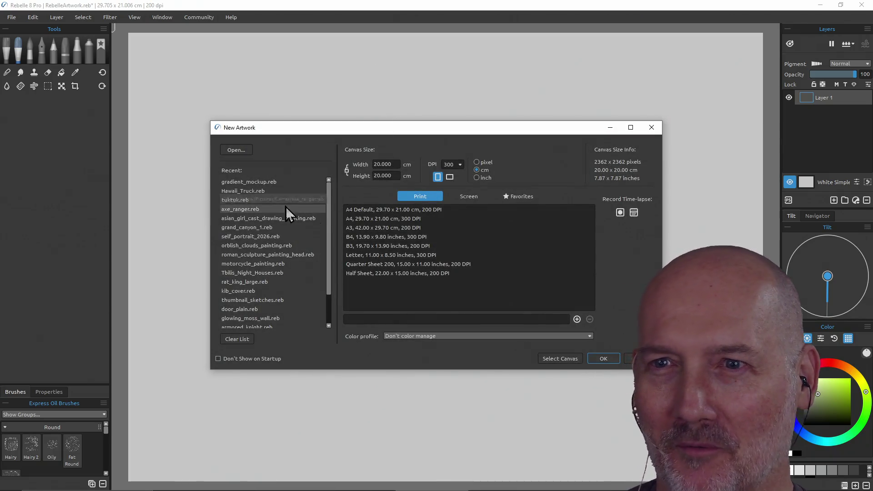
double_click(257, 182)
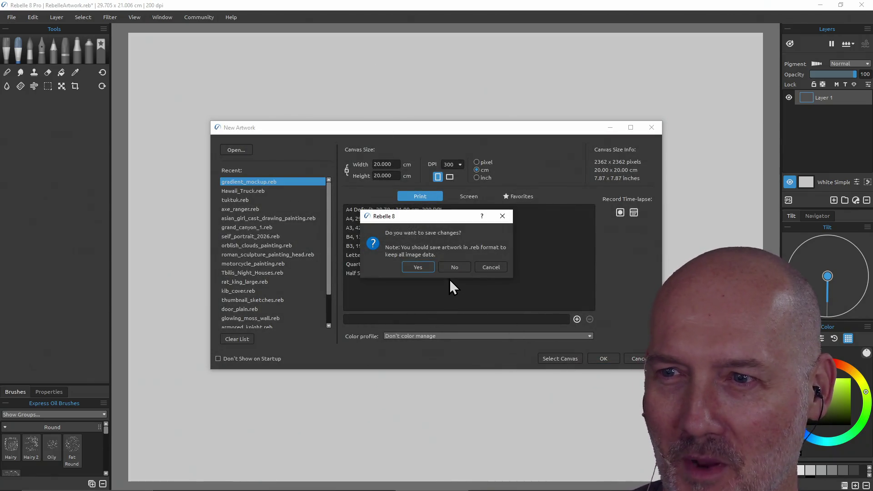
click(418, 267)
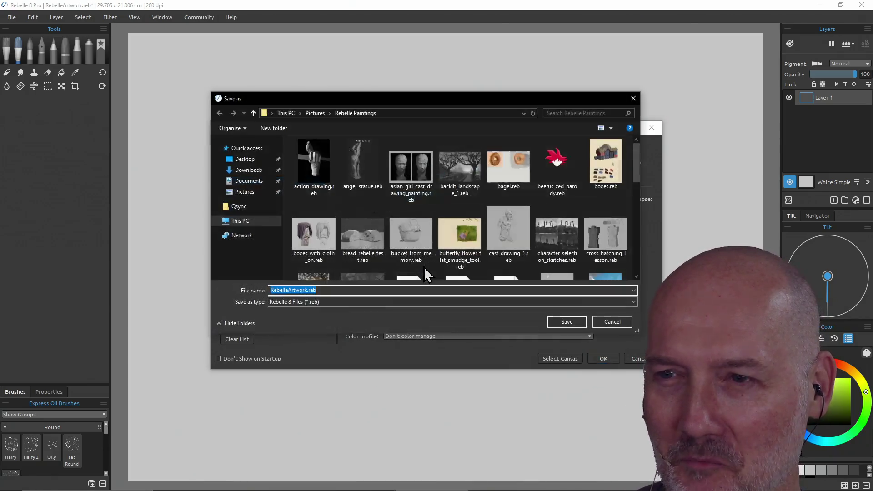
click(613, 322)
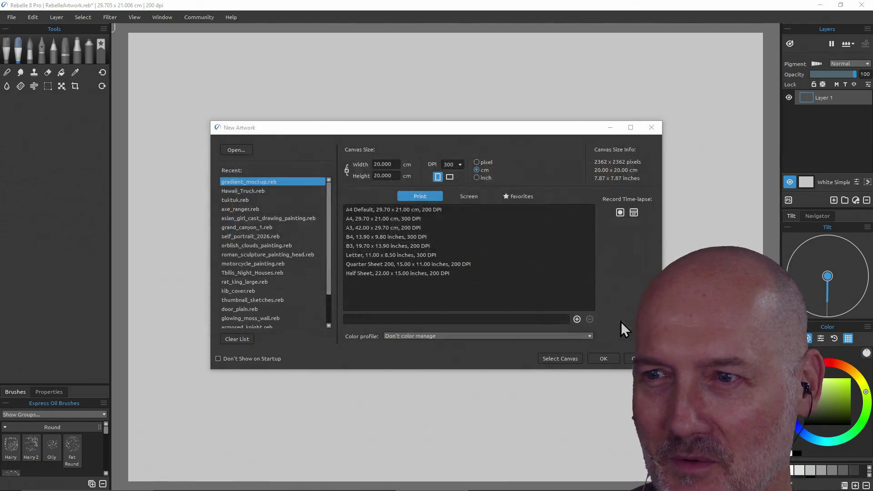
click(604, 359)
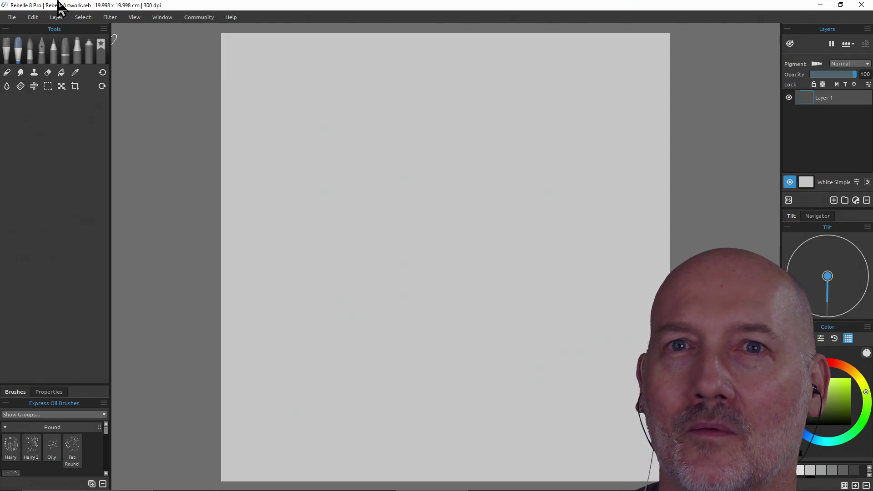
click(14, 19)
mouse_move(36, 53)
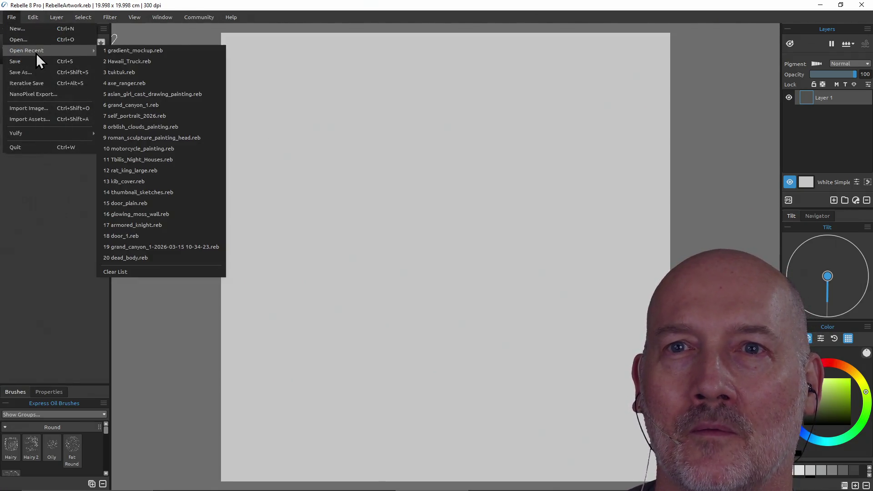
click(128, 54)
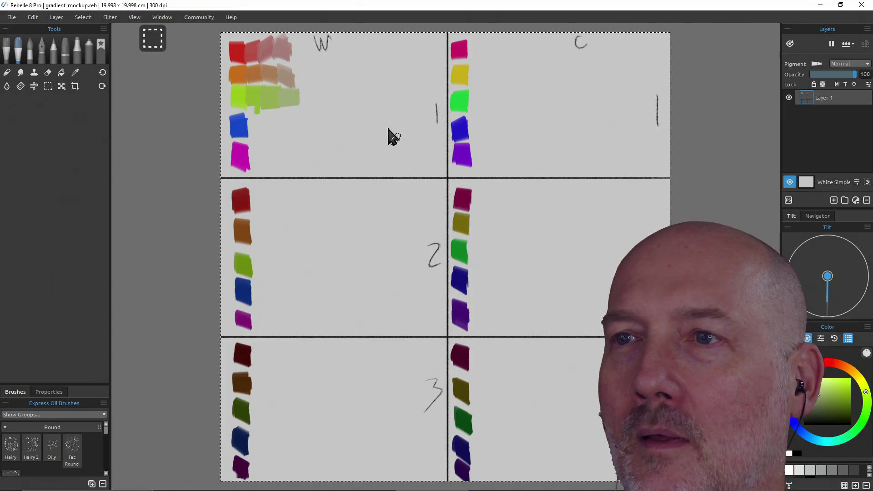
Undo the extra green test strokes painted in the green row
drag(384, 103, 385, 100)
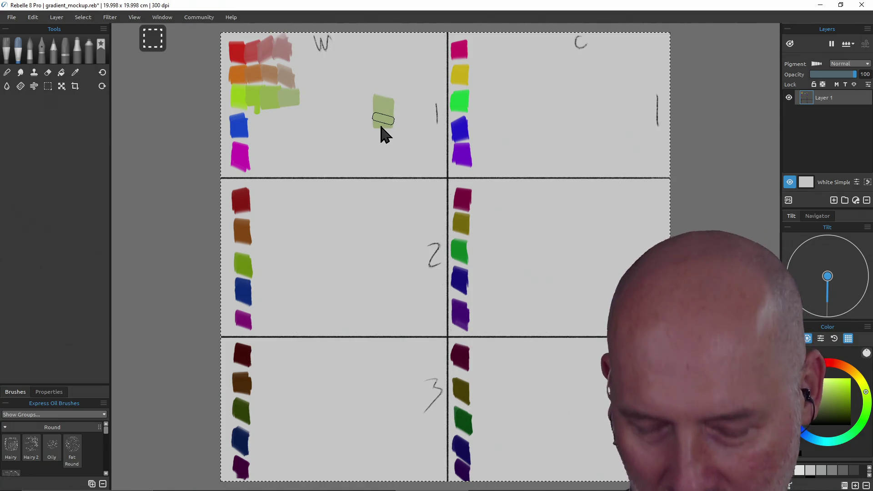
key(ctrl+z)
key(ctrl+z)
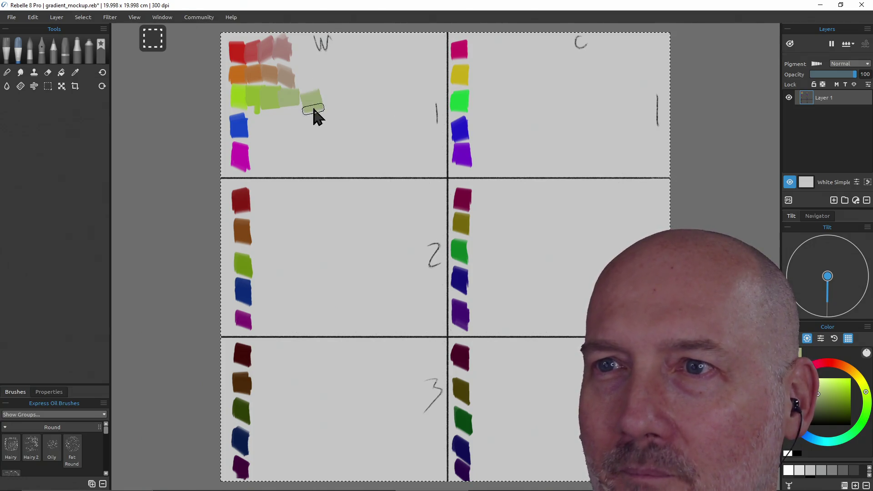
mouse_move(314, 111)
mouse_down()
mouse_move(345, 86)
mouse_move(357, 90)
mouse_up()
key(ctrl+z)
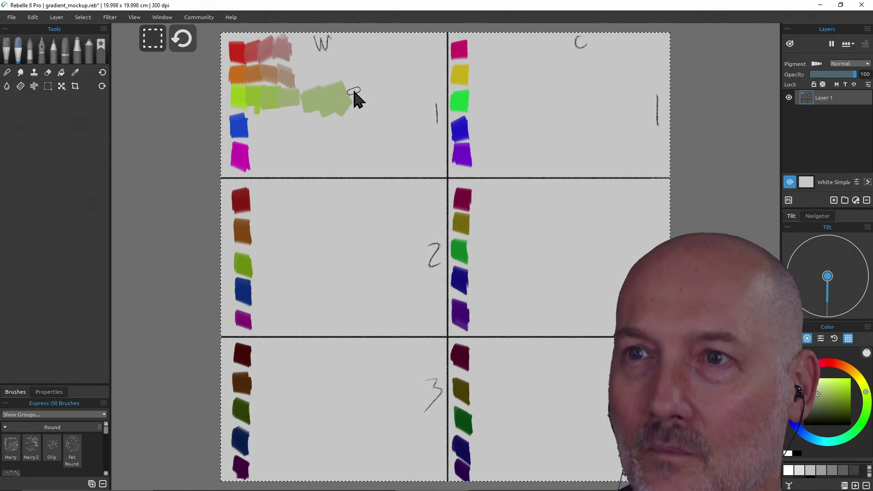
key(ctrl+z)
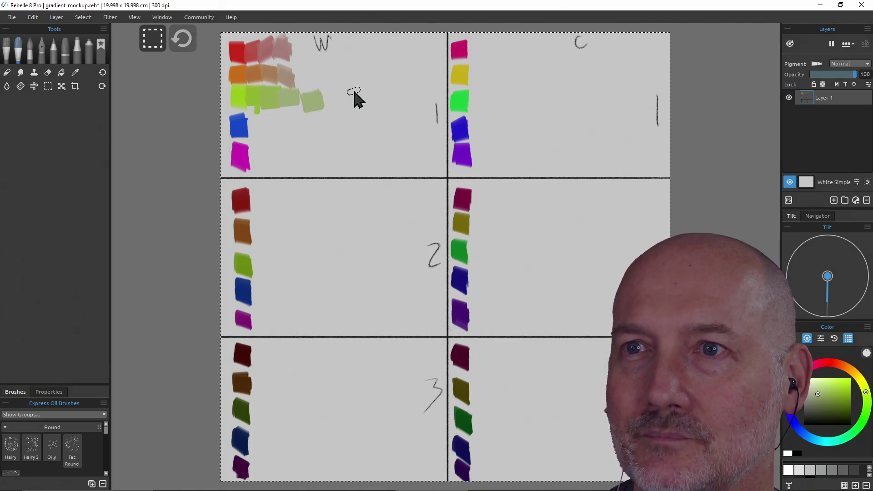
key(ctrl+z)
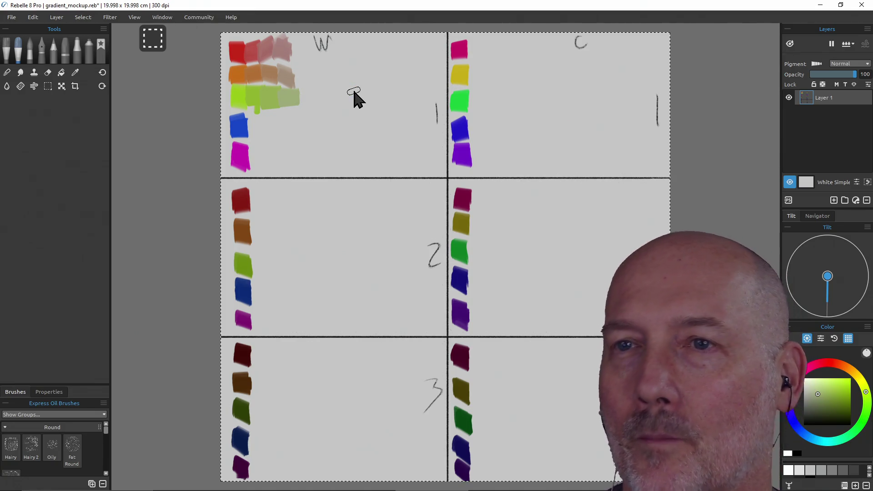
Sample the blue base swatch and paint paler blue tint dabs to its right
alt+click(240, 127)
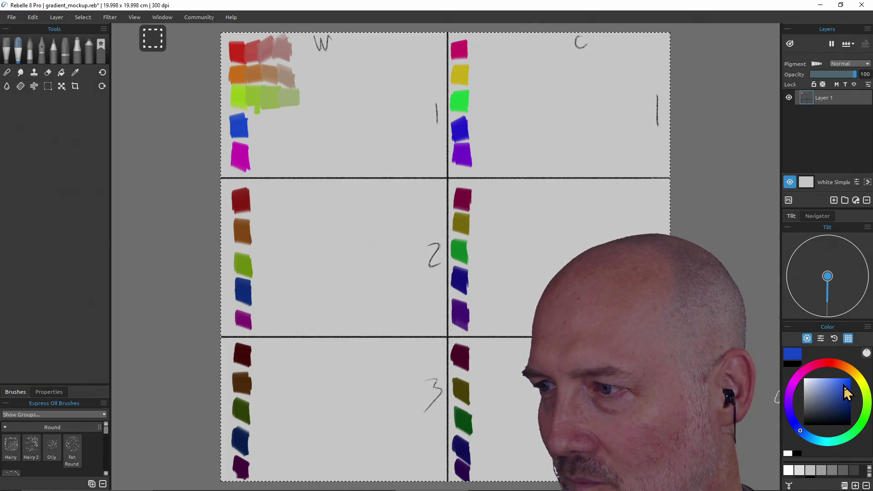
click(833, 393)
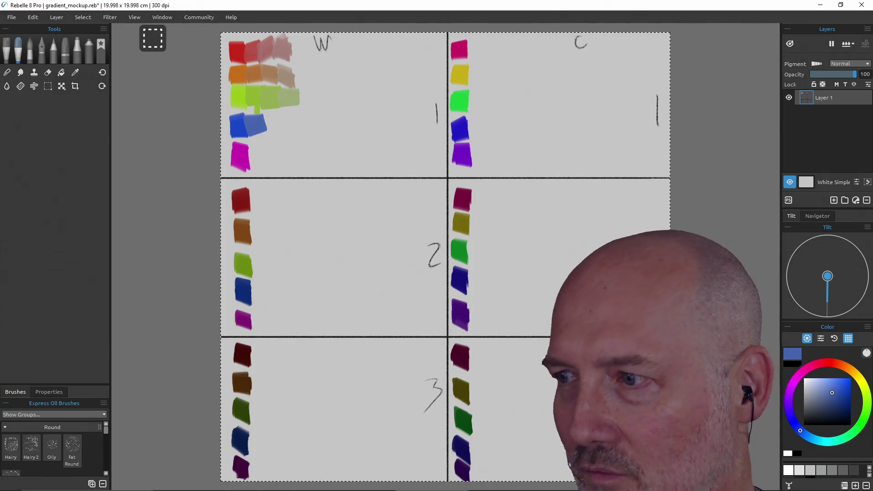
click(821, 395)
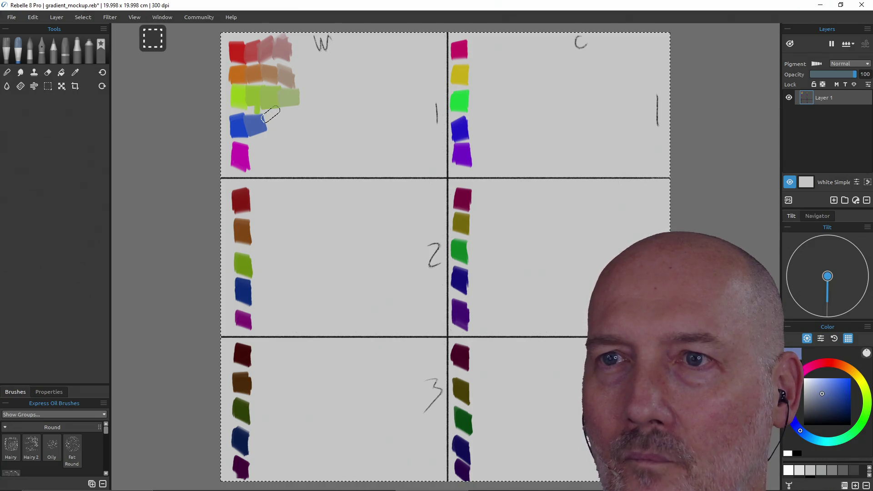
drag(276, 125, 271, 122)
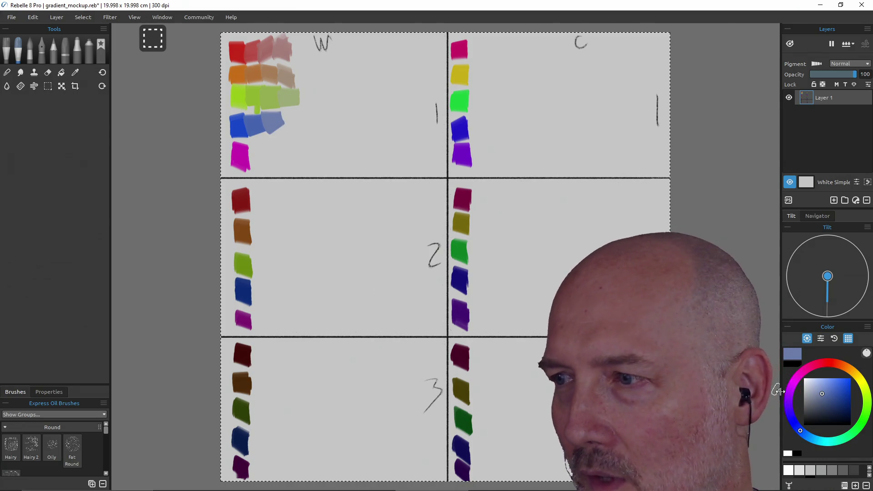
click(811, 394)
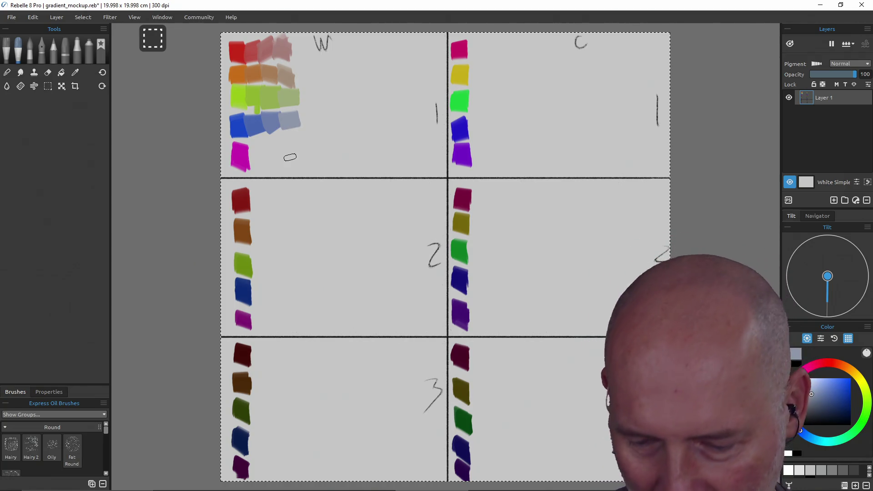
In Wacom Tablet Properties, check Use Windows Ink on the pen's Calibrate tab, then close it
key(super)
text(wacom t)
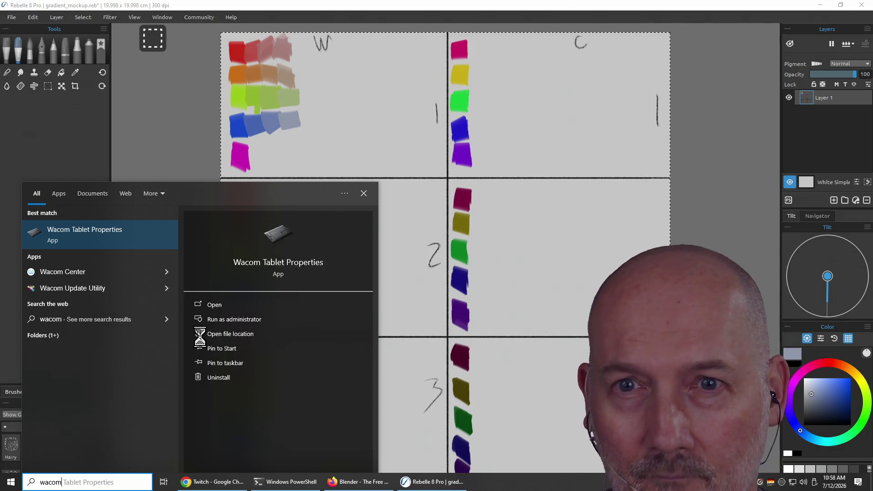
key(Return)
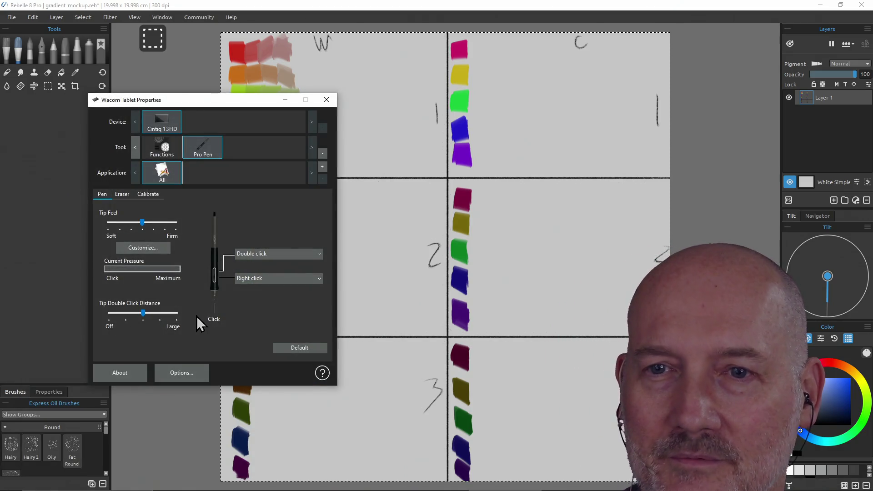
click(148, 194)
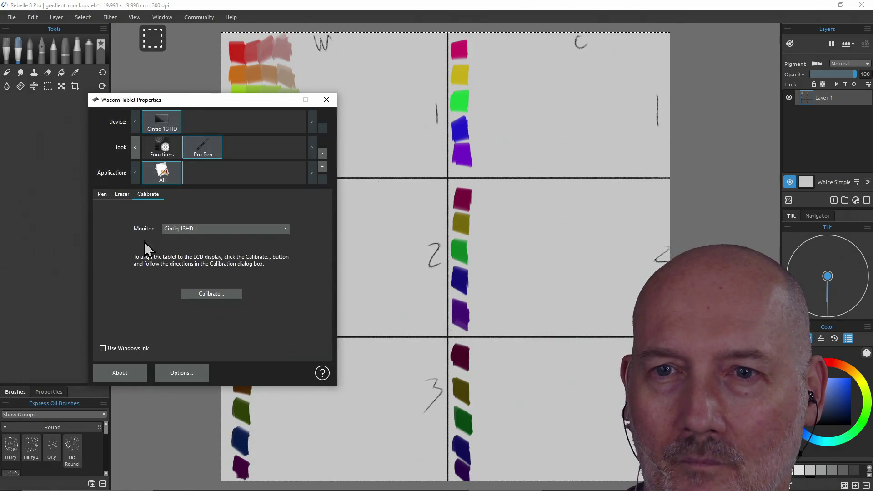
click(102, 348)
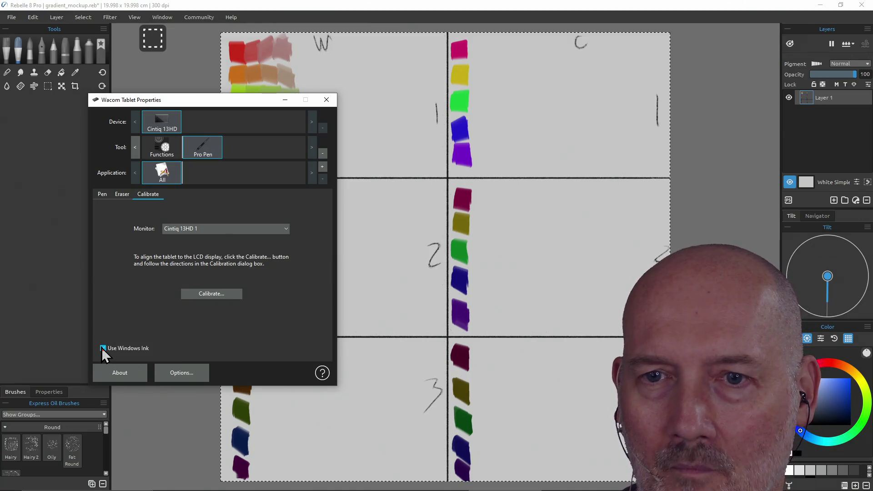
click(326, 101)
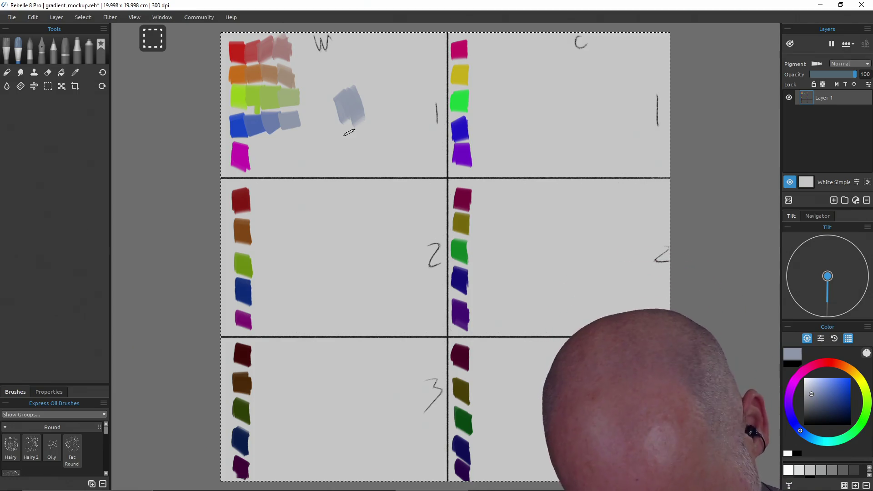
Undo the latest strokes of the grey-blue test patch in panel W-1
key(ctrl+z)
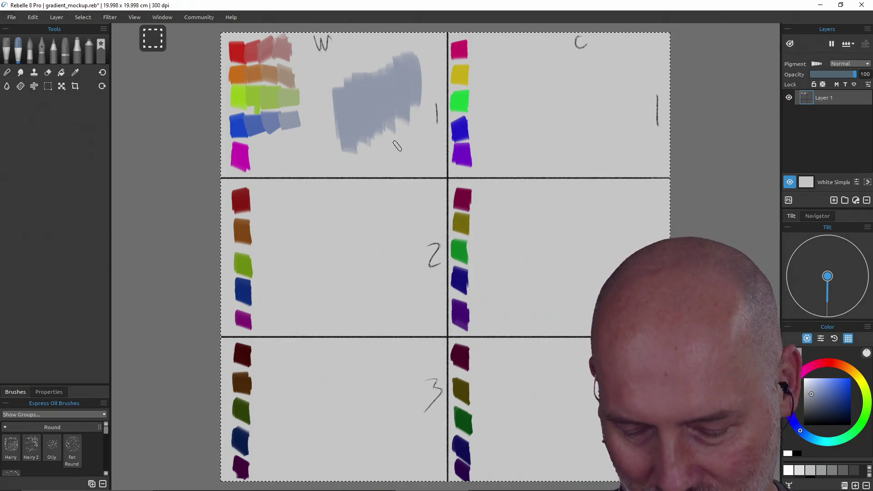
key(ctrl+z)
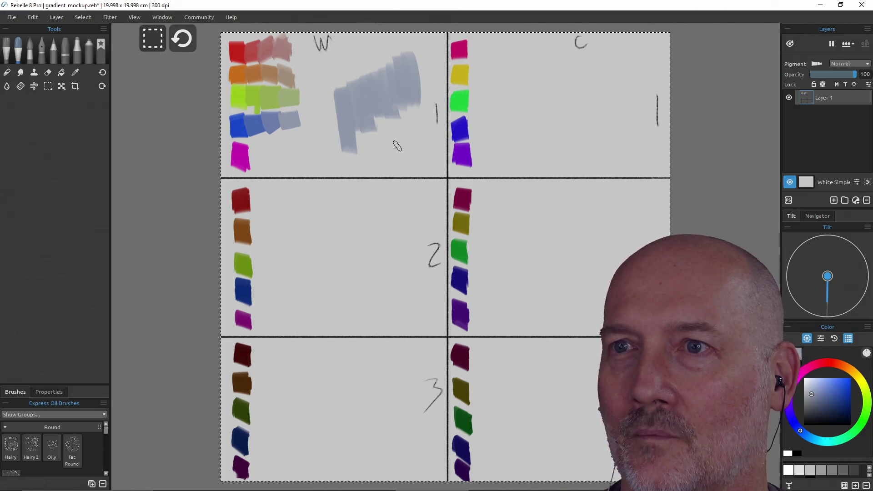
Undo the rest of the grey-blue patch and bring Rebelle back to the front
key(ctrl+z)
key(ctrl+z)
key(ctrl+z)
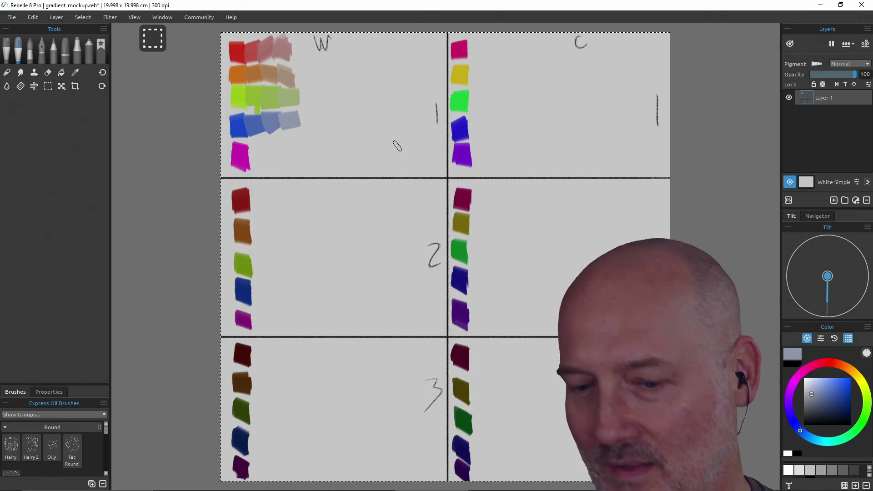
key(alt+Tab)
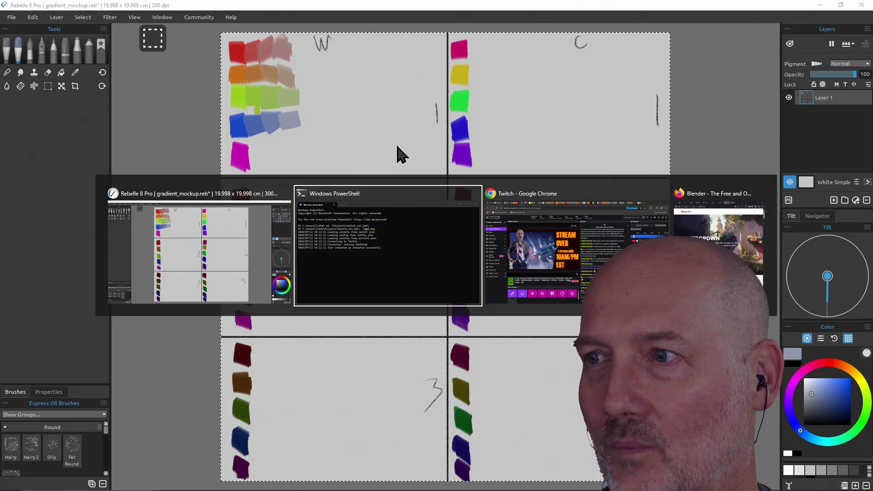
key(alt+Tab)
Reopen Wacom Tablet Properties from Start search to the pen's calibration settings
key(super)
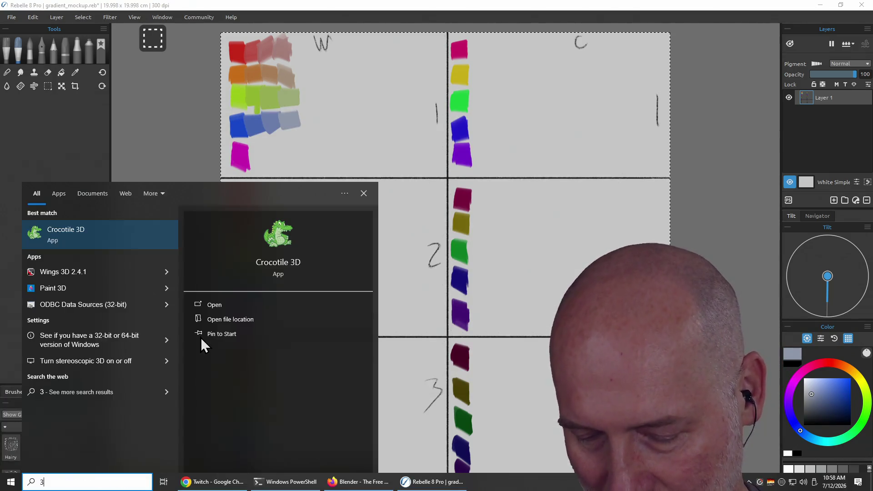
key(Escape)
key(super)
text(wacom)
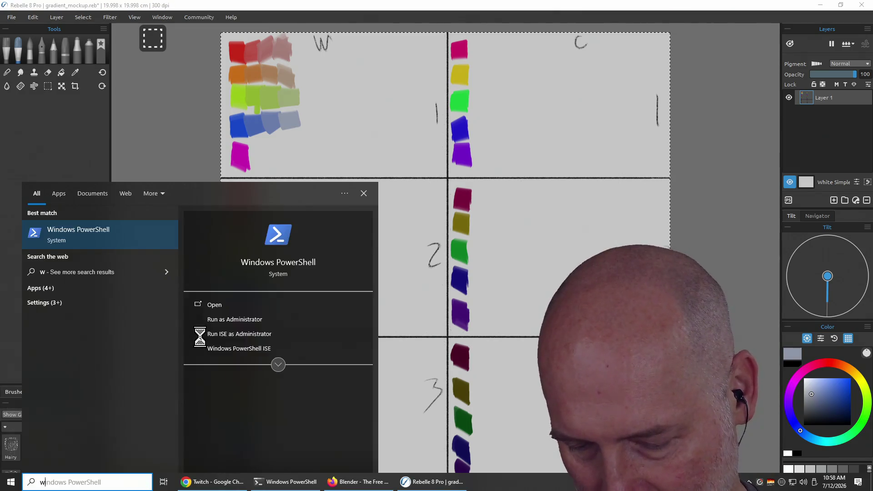
key(Return)
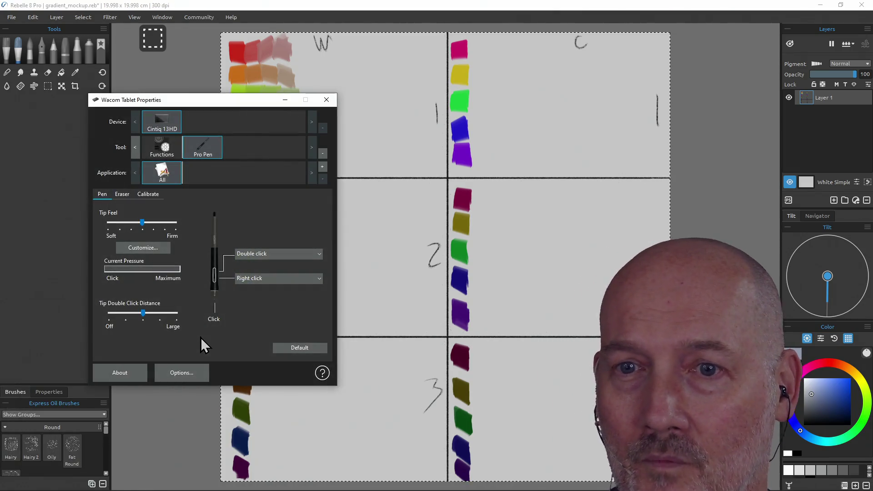
key(alt+Tab)
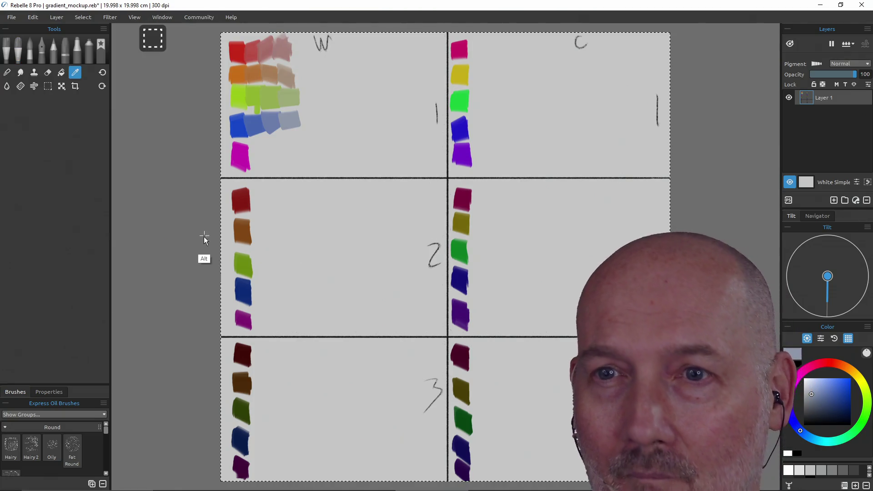
click(148, 194)
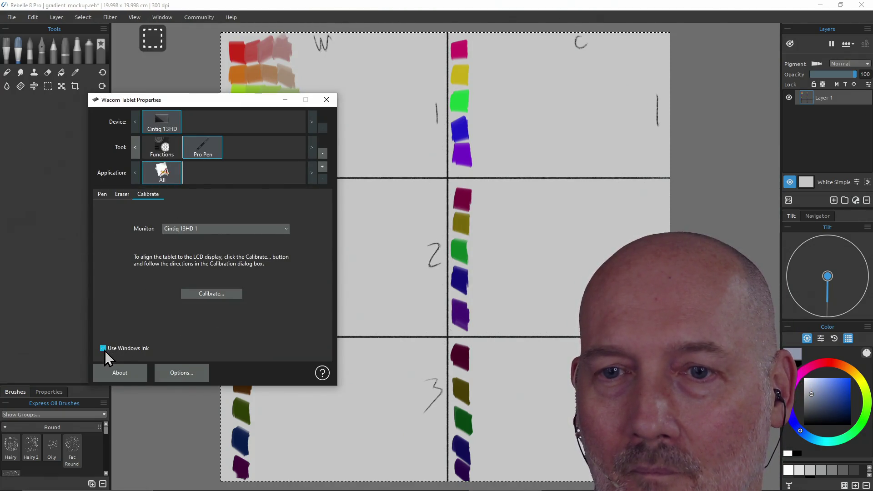
Close the tablet settings and paint a large grey-blue test patch in the top-left panel
click(326, 99)
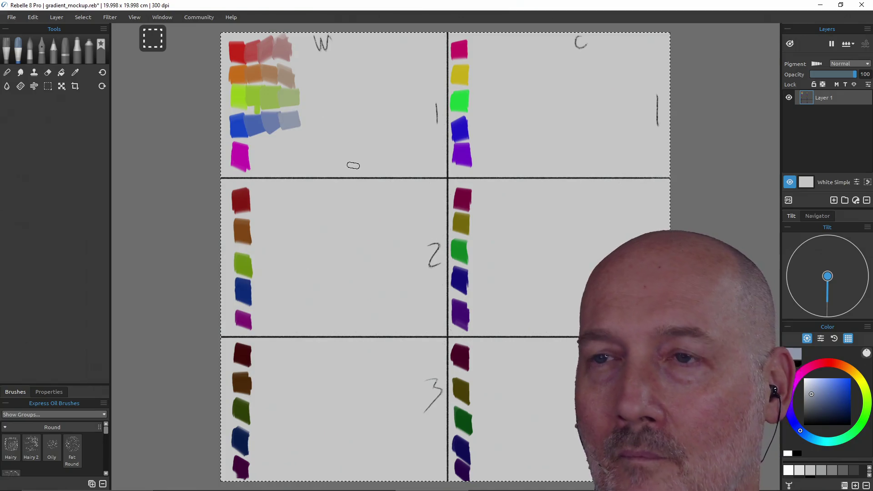
mouse_move(336, 134)
mouse_down()
mouse_move(352, 77)
mouse_move(366, 130)
mouse_move(384, 78)
mouse_move(401, 72)
mouse_move(426, 111)
mouse_up()
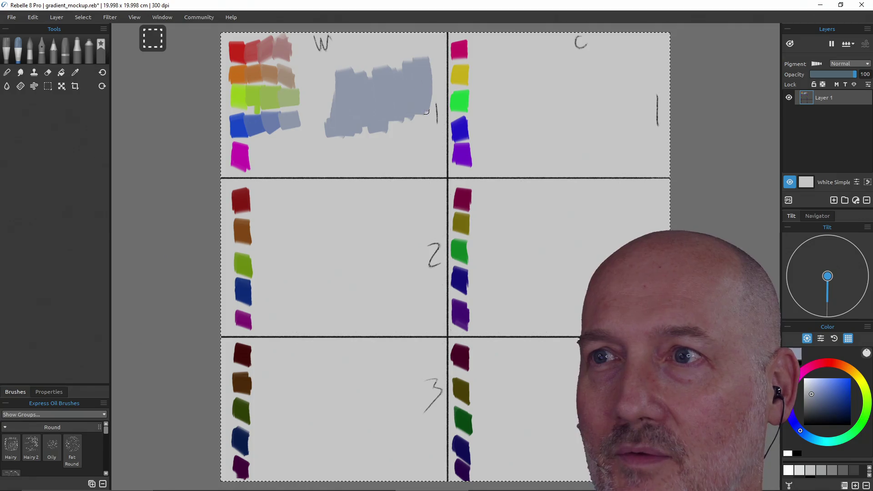
drag(318, 74, 342, 195)
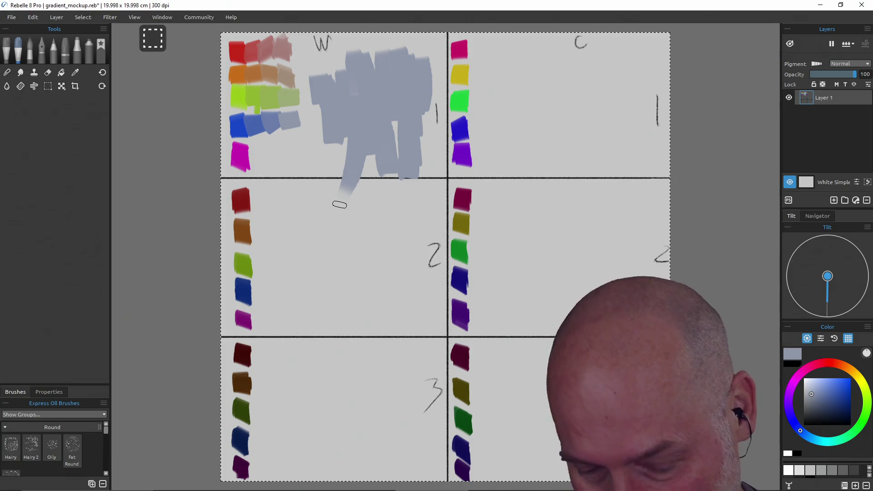
Undo all the grey-blue test strokes, leaving only the colour swatches
key(ctrl+z)
key(ctrl+z)
key(ctrl+z)
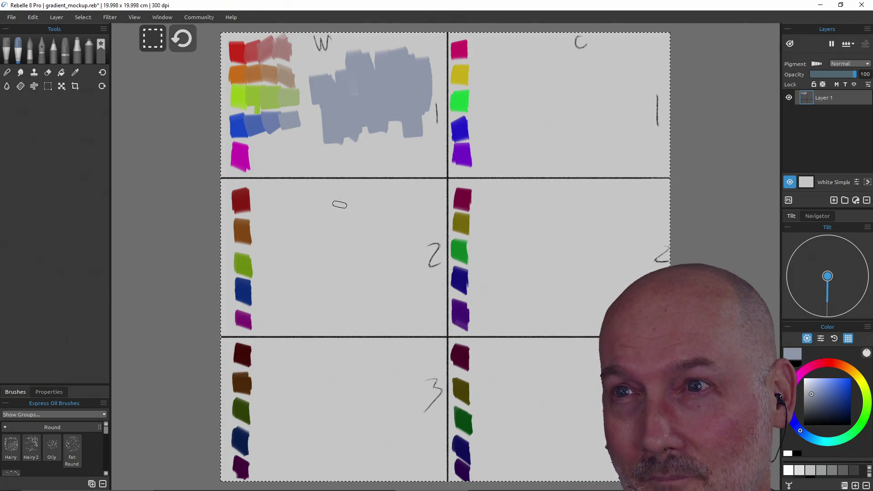
key(ctrl+z)
key(ctrl+z)
key(ctrl+z)
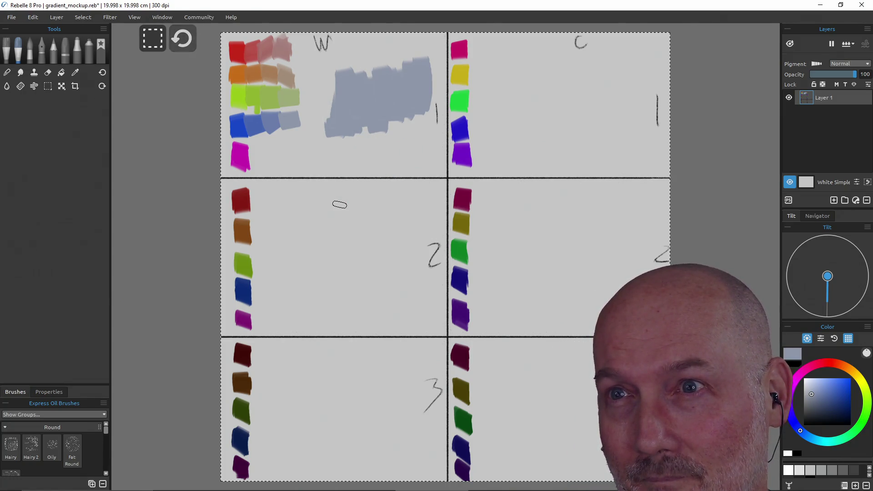
key(ctrl+z)
key(ctrl+z)
key(ctrl+z)
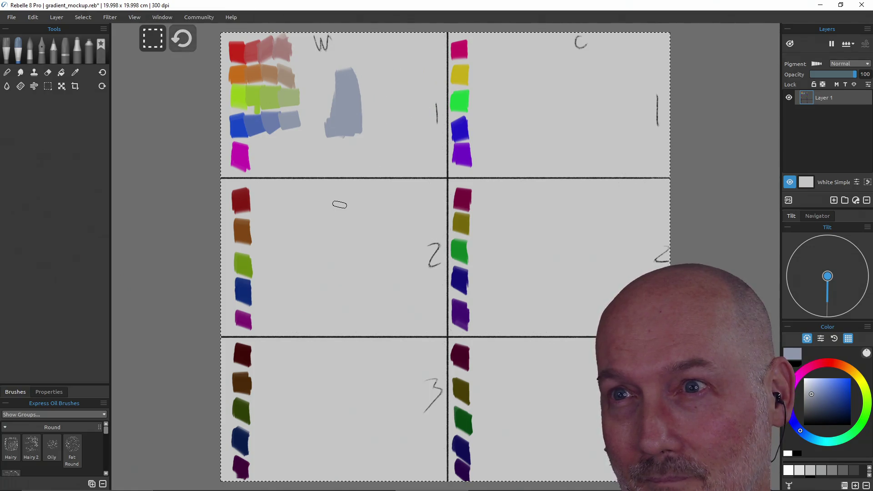
key(ctrl+z)
key(ctrl+z)
key(ctrl+z)
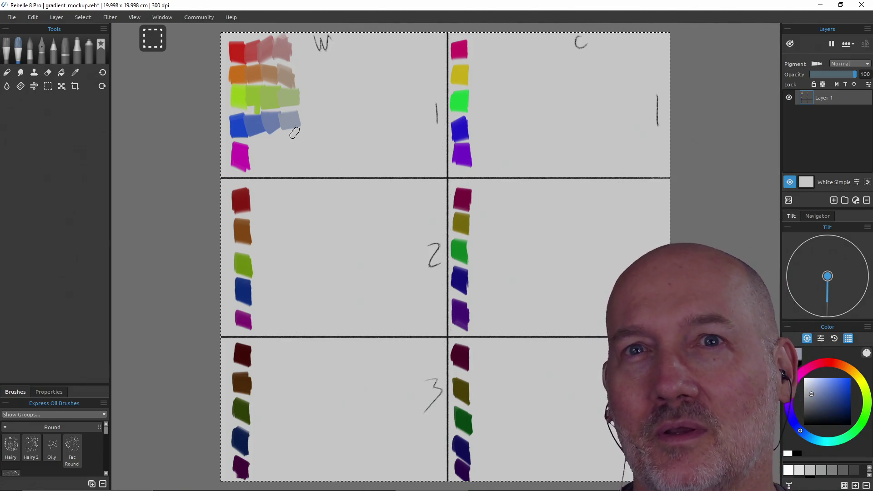
click(11, 17)
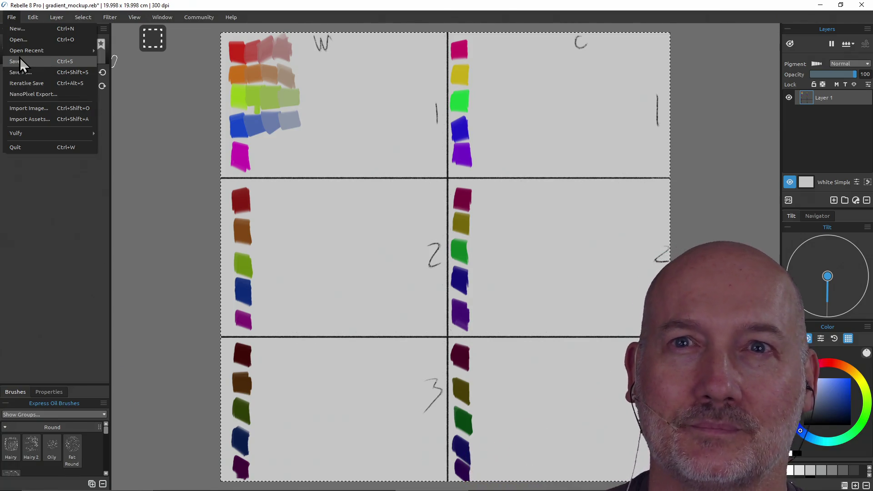
Set tablet input to Wacom compatible (WinTab) in Edit > Preferences > Tablet
mouse_move(39, 17)
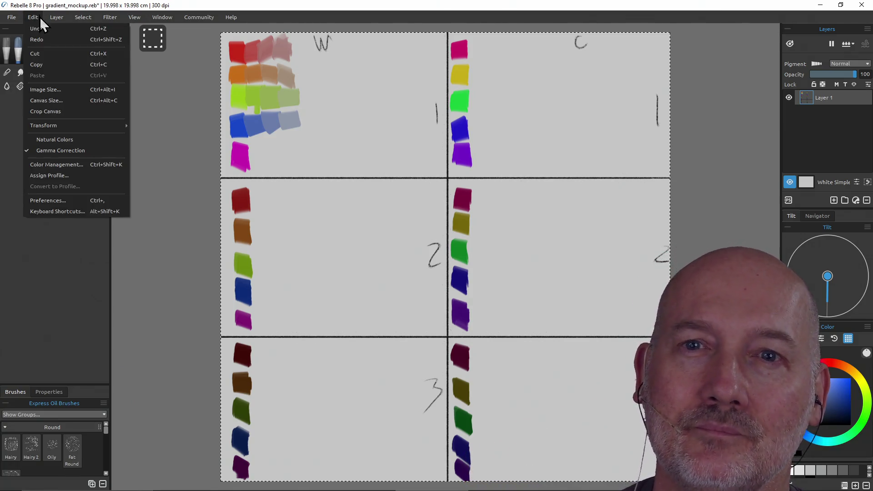
click(83, 201)
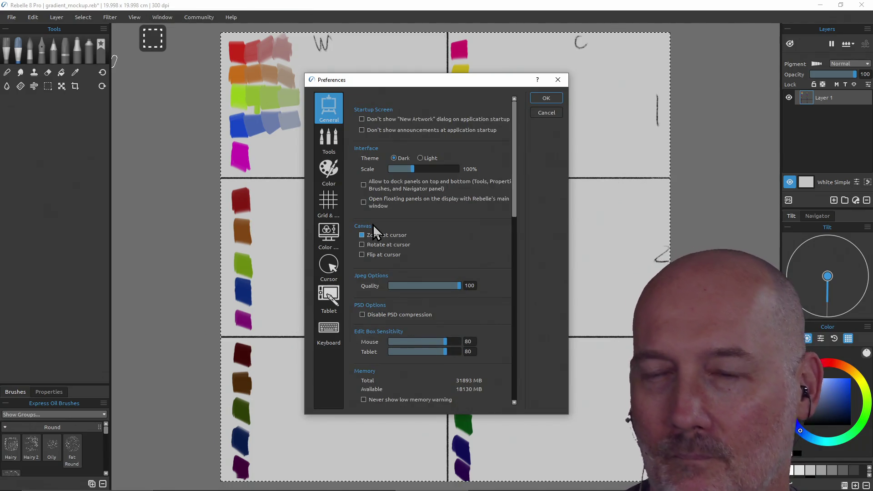
click(328, 300)
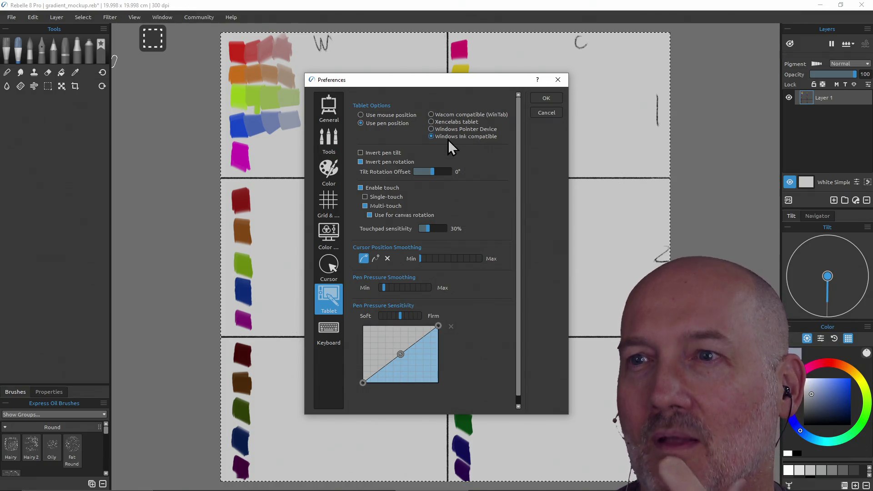
click(431, 114)
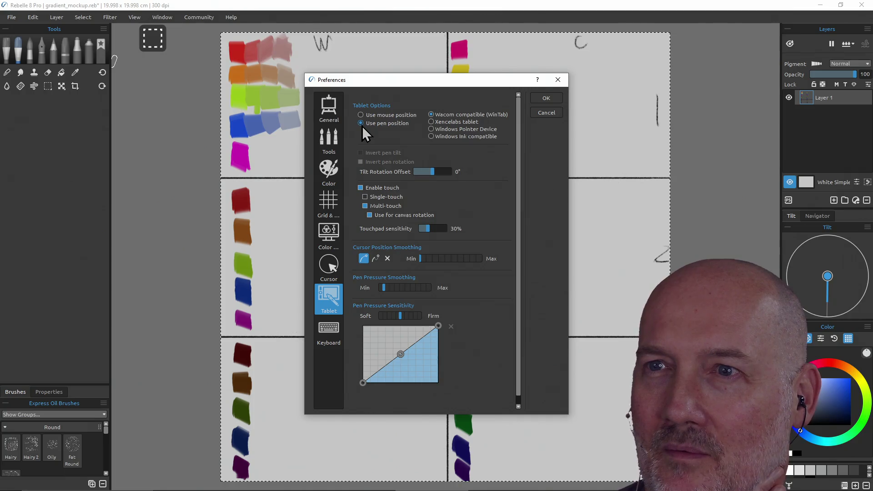
click(553, 98)
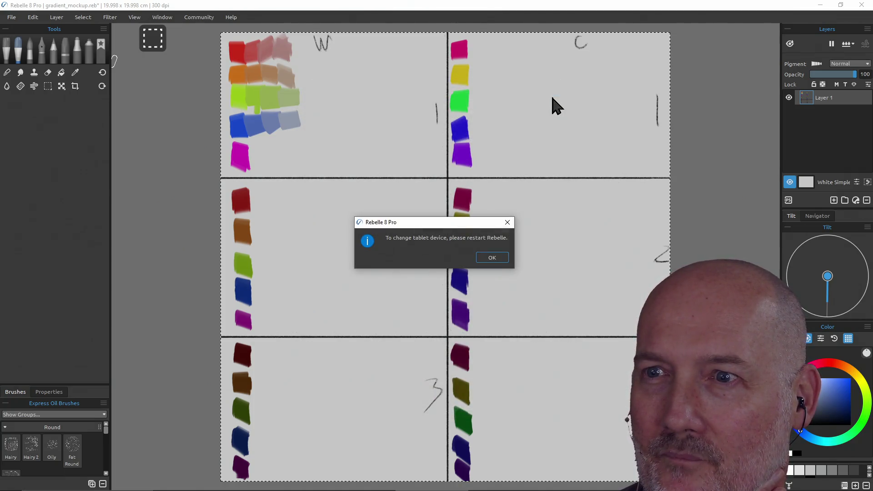
Dismiss the restart notice and close Rebelle, saving the artwork
click(492, 259)
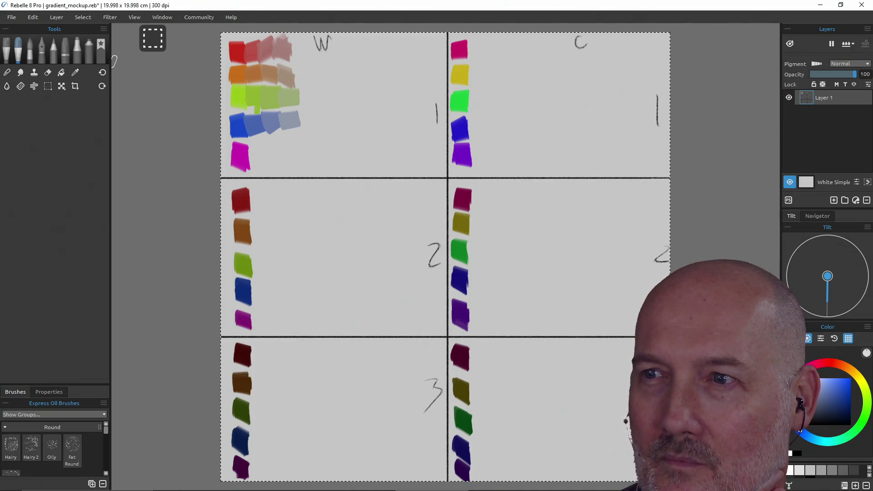
click(862, 5)
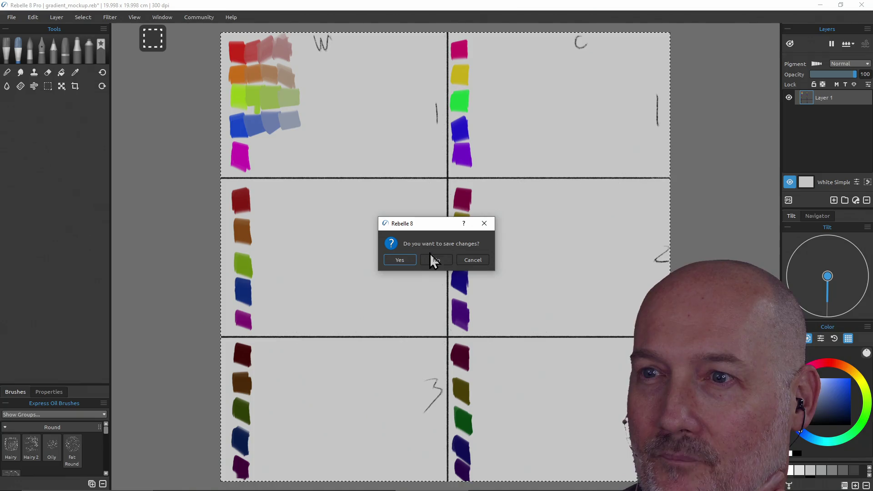
click(405, 261)
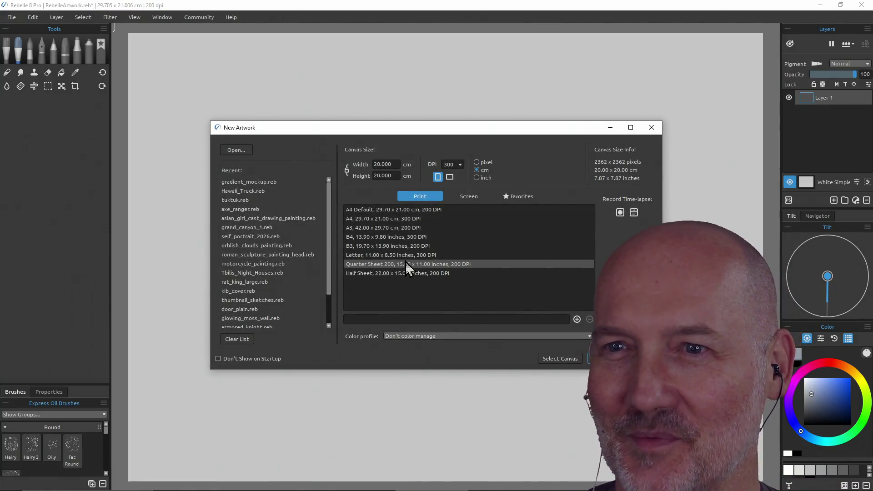
Reopen gradient_mockup.reb from the Recent list, discarding the empty new artwork
double_click(271, 182)
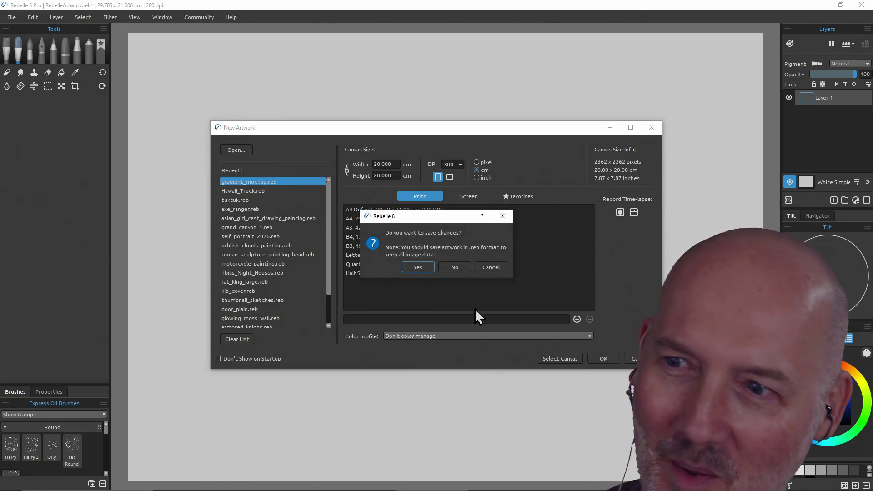
click(454, 268)
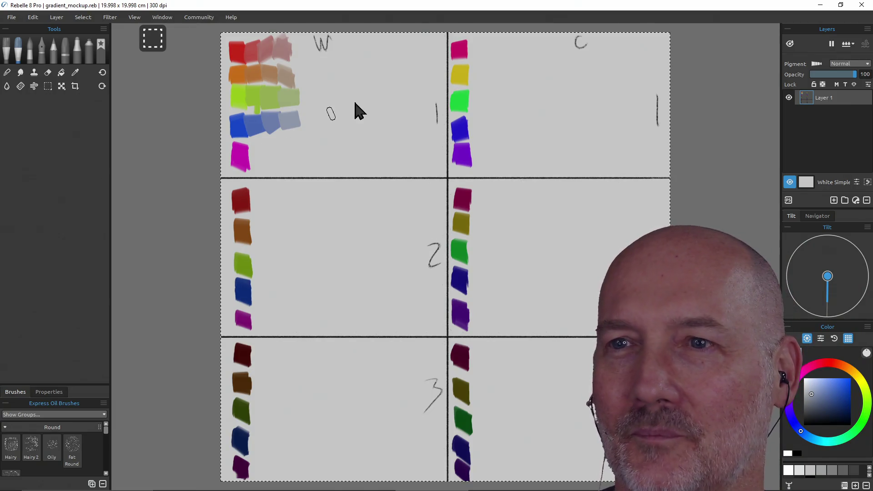
mouse_move(381, 91)
mouse_down()
mouse_move(407, 113)
mouse_move(422, 86)
mouse_move(366, 129)
mouse_move(344, 131)
mouse_move(333, 86)
mouse_move(332, 117)
mouse_move(417, 132)
mouse_move(353, 125)
mouse_move(333, 218)
mouse_move(346, 221)
mouse_move(353, 203)
mouse_move(369, 203)
mouse_up()
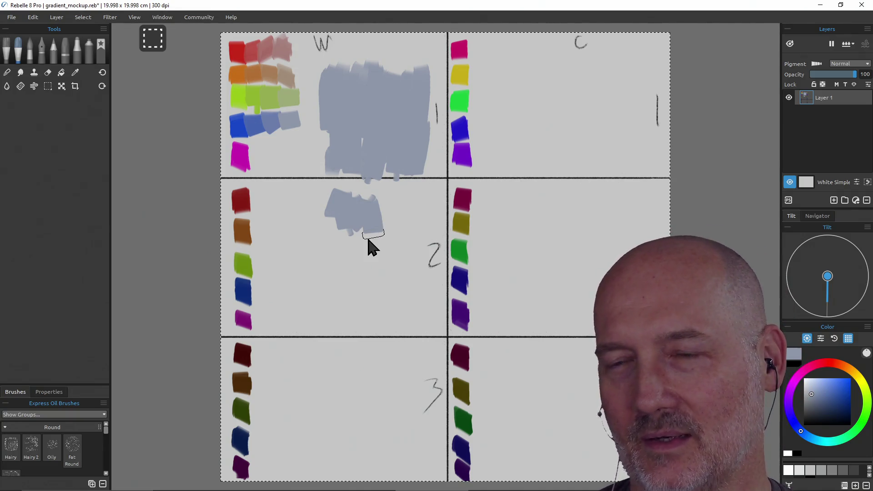
mouse_move(359, 244)
mouse_down()
mouse_move(386, 288)
mouse_move(403, 237)
mouse_move(333, 220)
mouse_move(353, 236)
mouse_move(324, 265)
mouse_move(341, 220)
mouse_move(362, 211)
mouse_move(344, 249)
mouse_up()
key(ctrl+z)
key(ctrl+z)
key(ctrl+z)
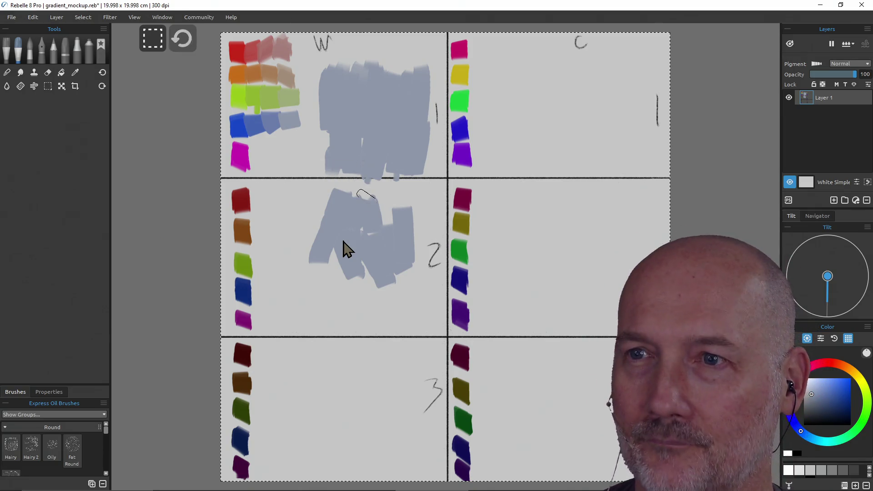
key(ctrl+z)
key(ctrl+z)
key(ctrl+z)
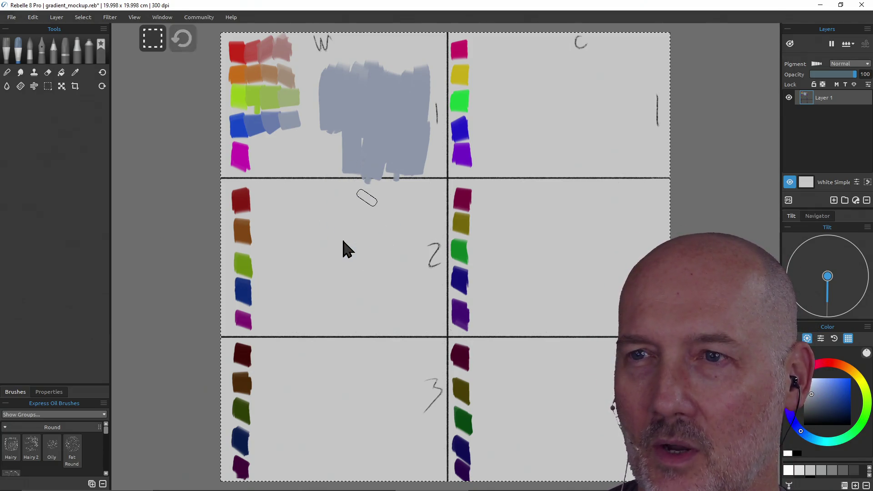
key(ctrl+z)
key(ctrl+z)
key(ctrl+z)
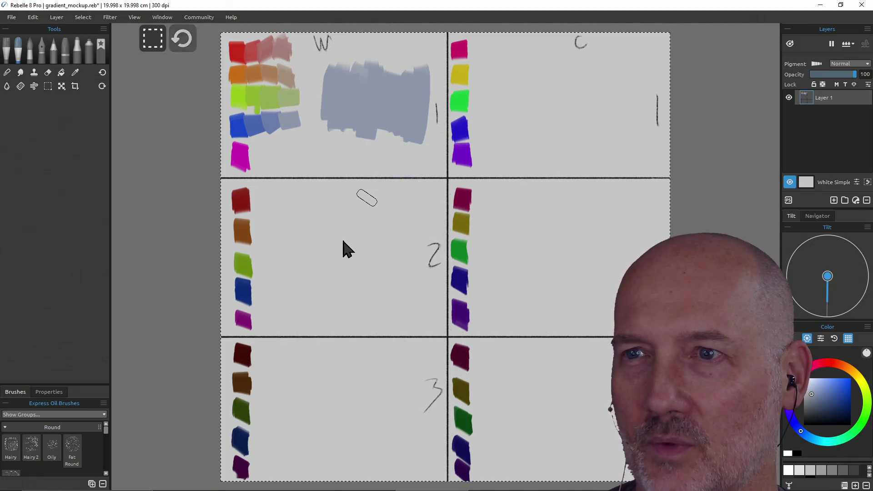
key(ctrl+z)
key(ctrl+z)
key(ctrl+z)
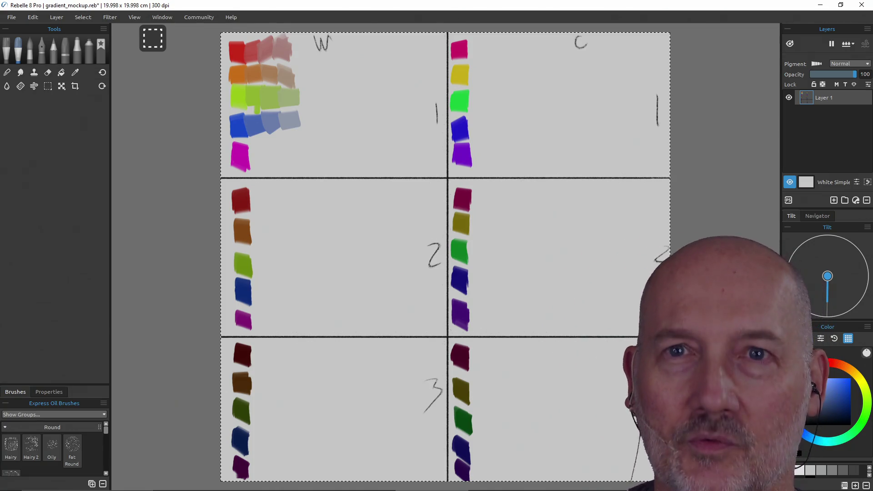
Switch tablet input to WinTab mode in Preferences and apply it
click(13, 18)
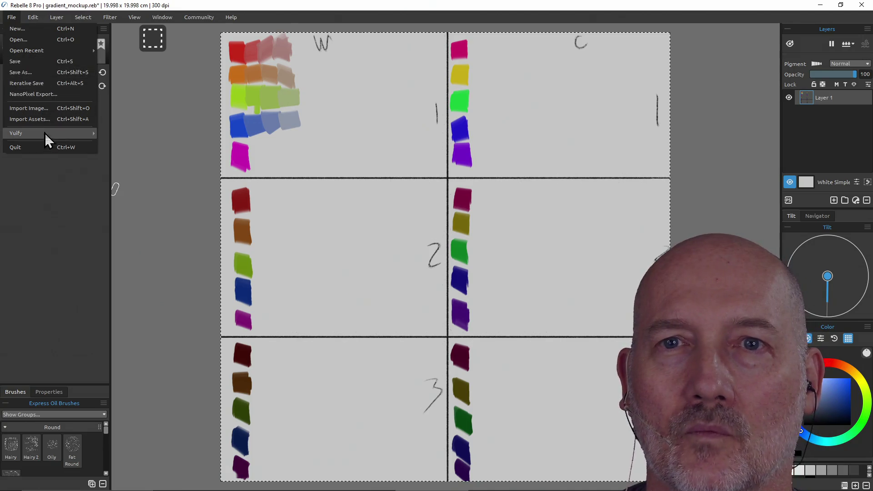
click(33, 17)
click(52, 201)
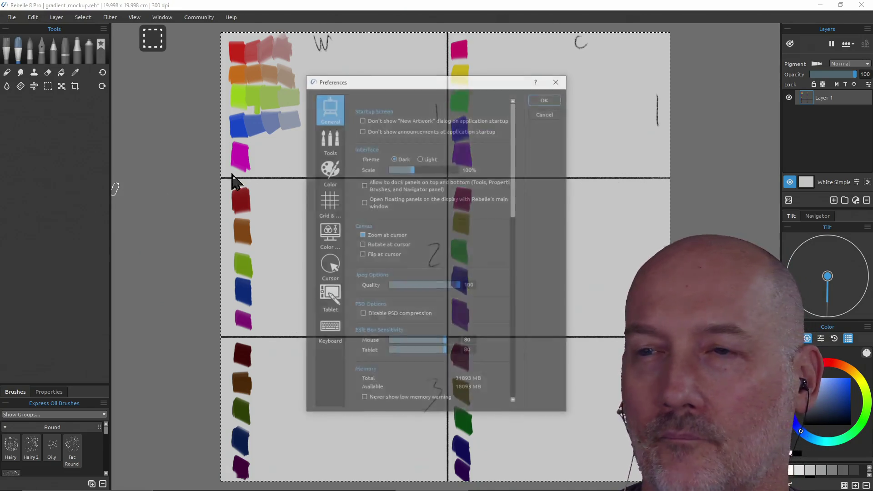
click(329, 300)
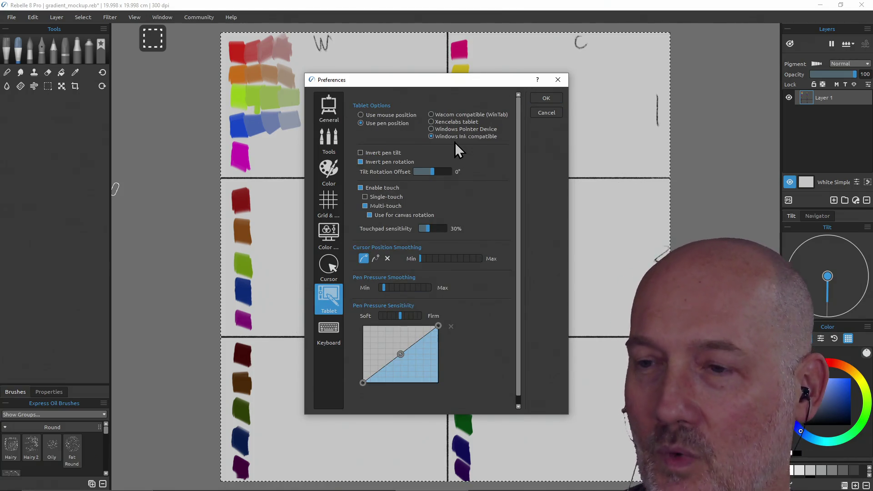
click(431, 115)
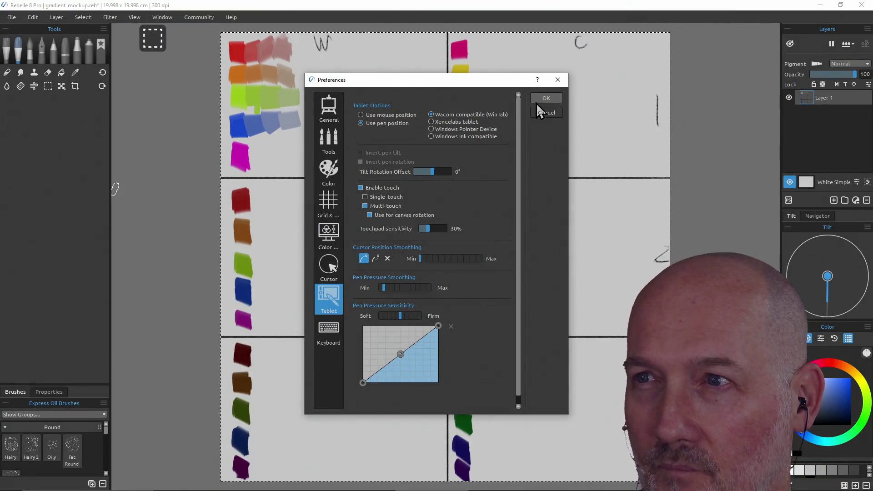
click(547, 99)
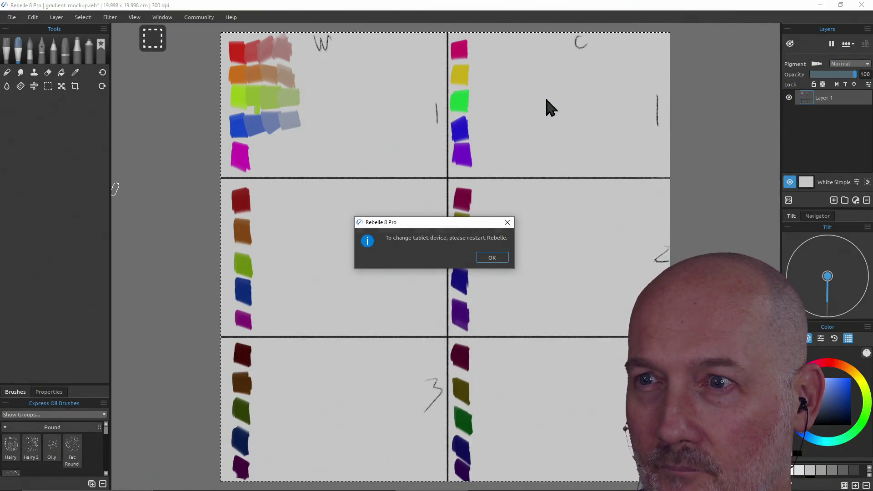
click(493, 257)
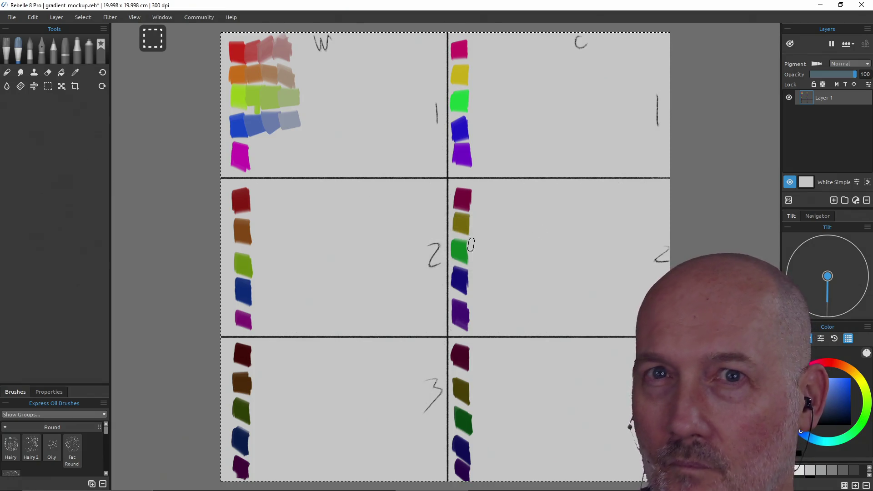
Recheck the tablet preference, then close Rebelle without saving the gradient mockup
click(10, 18)
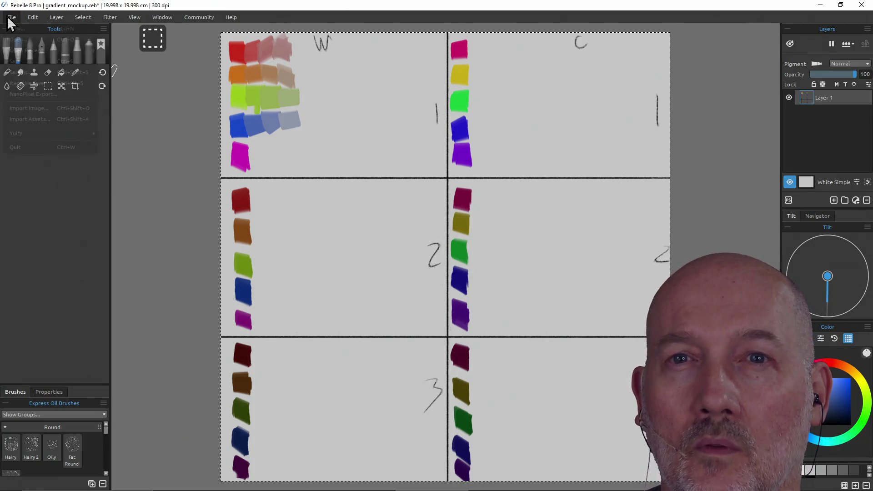
click(33, 17)
click(61, 200)
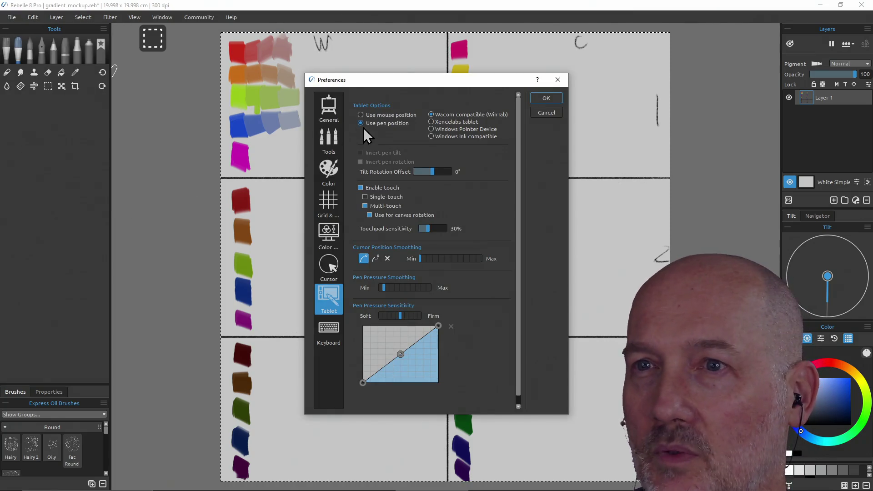
click(553, 98)
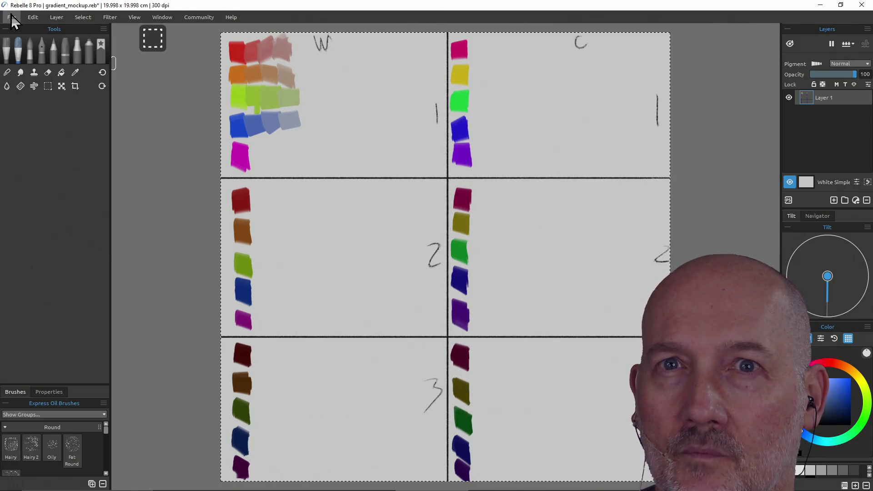
click(861, 6)
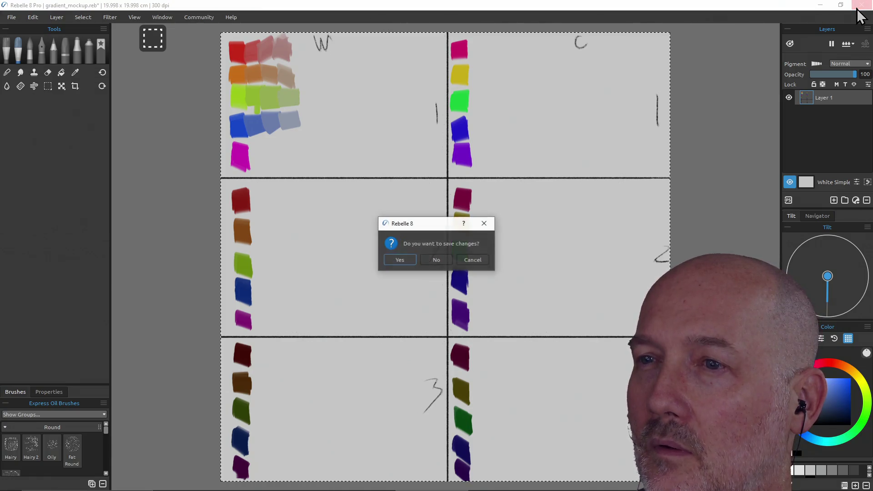
click(435, 261)
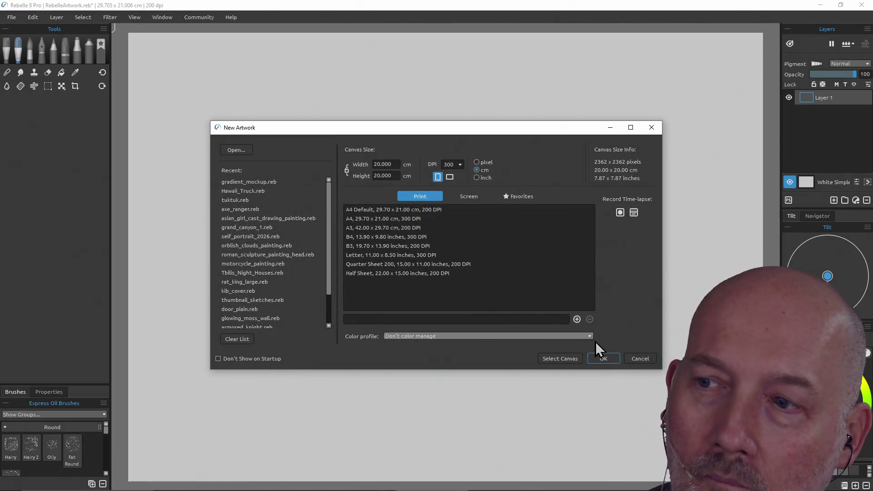
Skip New Artwork and set Preferences > Tablet to Wacom compatible (WinTab), acknowledging the restart notice
click(637, 359)
click(10, 18)
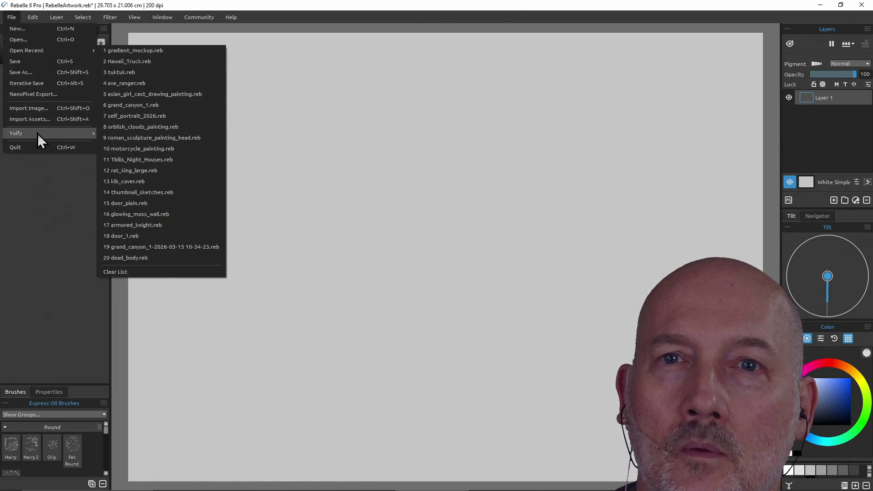
mouse_move(33, 17)
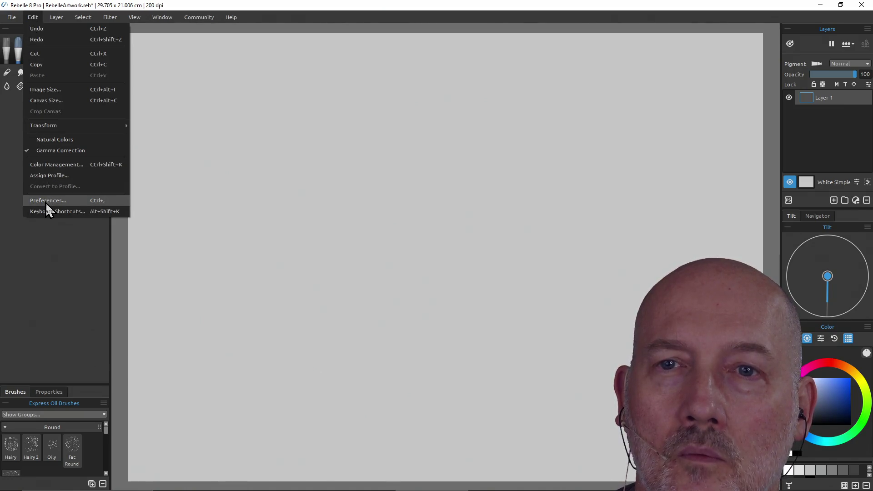
click(45, 202)
click(330, 300)
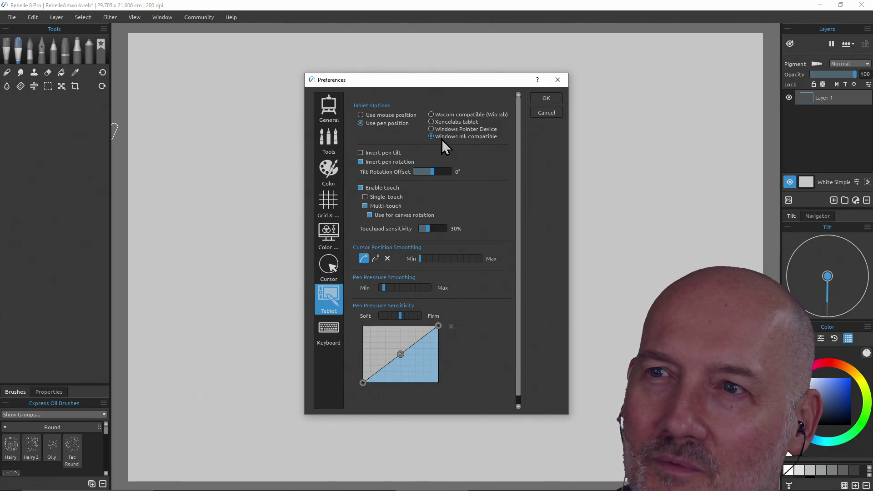
click(433, 114)
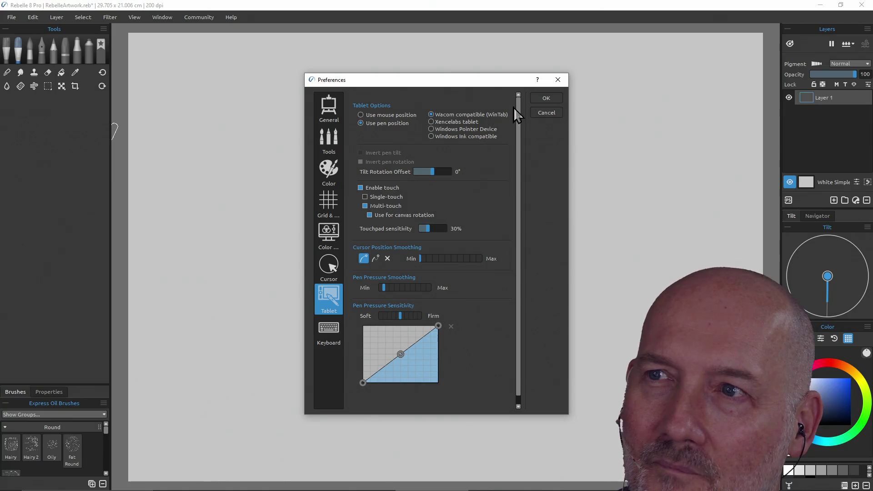
click(554, 101)
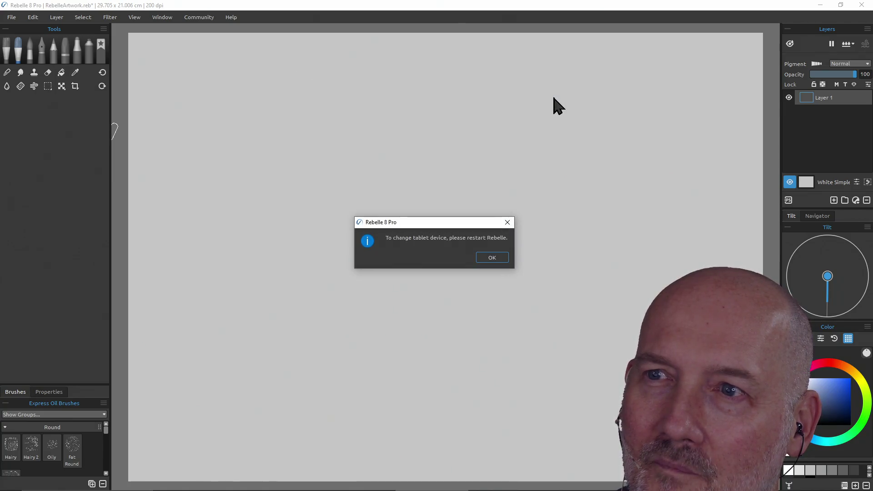
click(492, 258)
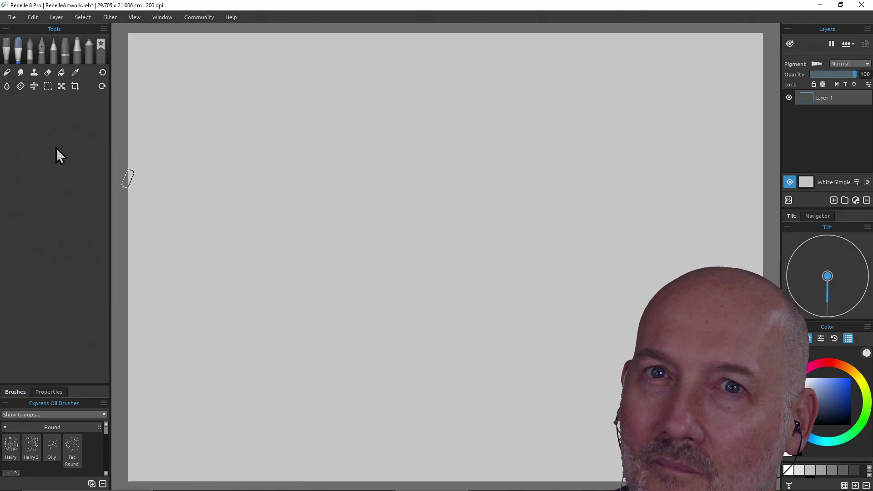
Switch the tablet input to Windows Ink compatible, then close Rebelle without saving the blank artwork
click(14, 18)
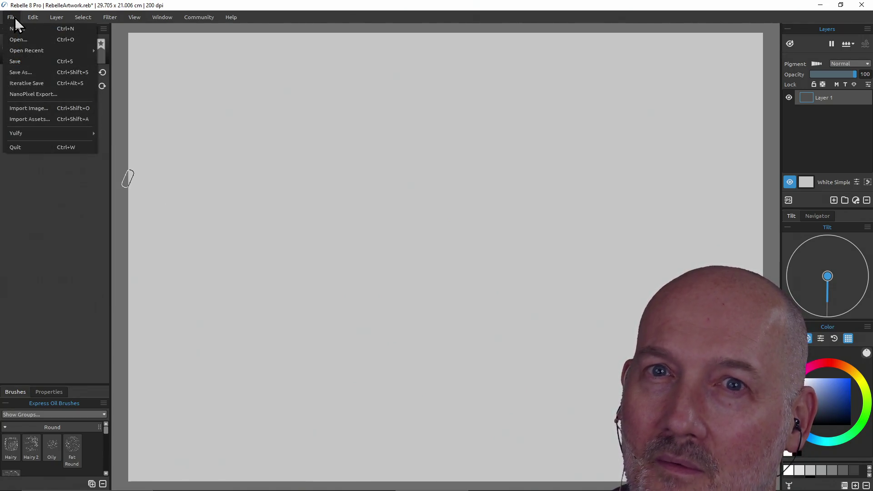
mouse_move(28, 17)
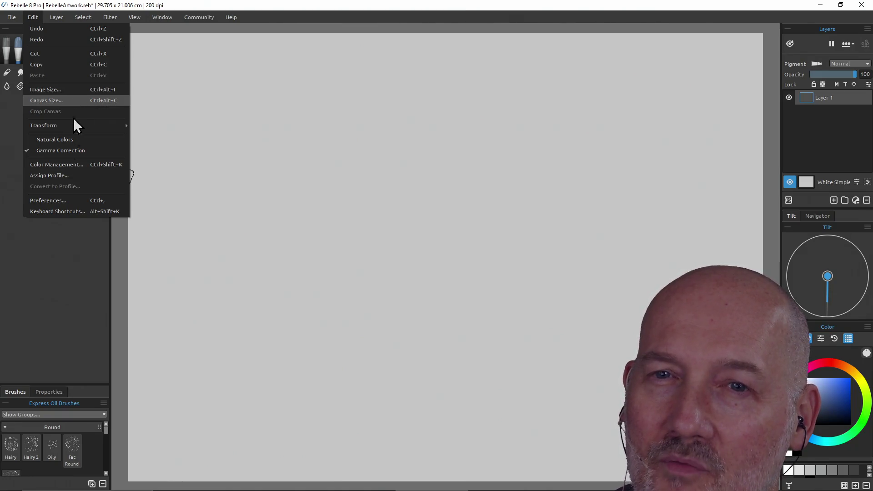
click(76, 200)
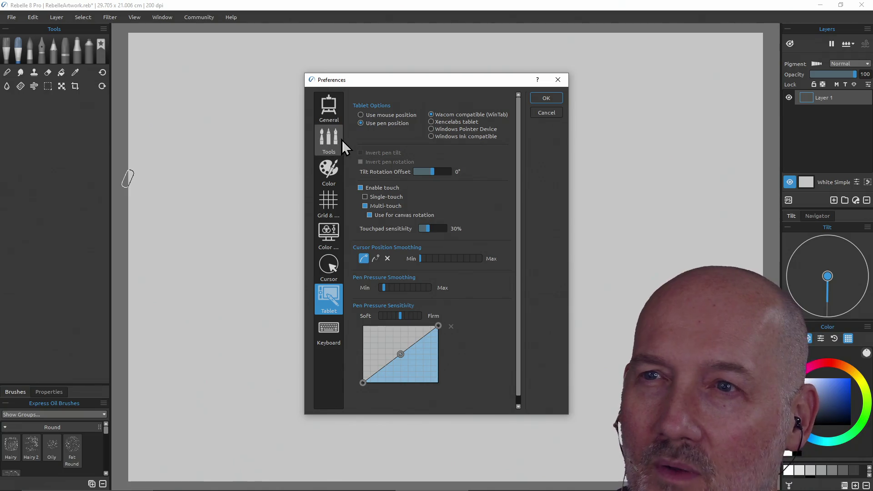
click(430, 136)
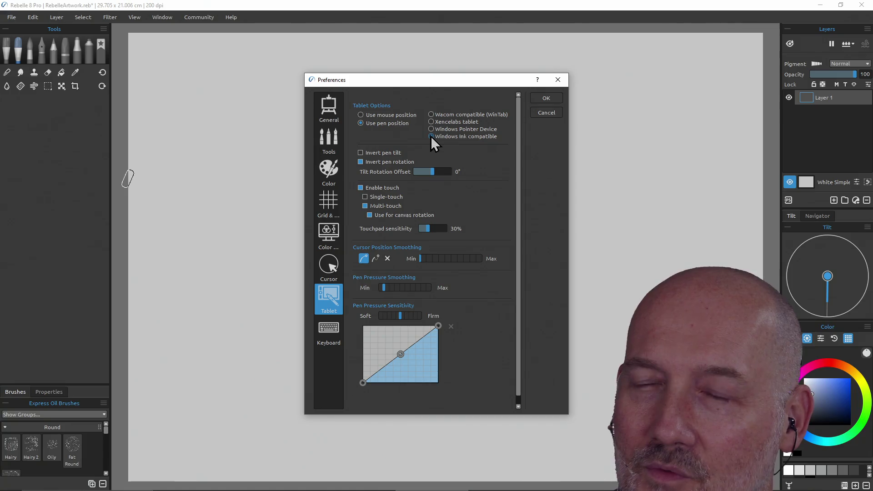
click(547, 102)
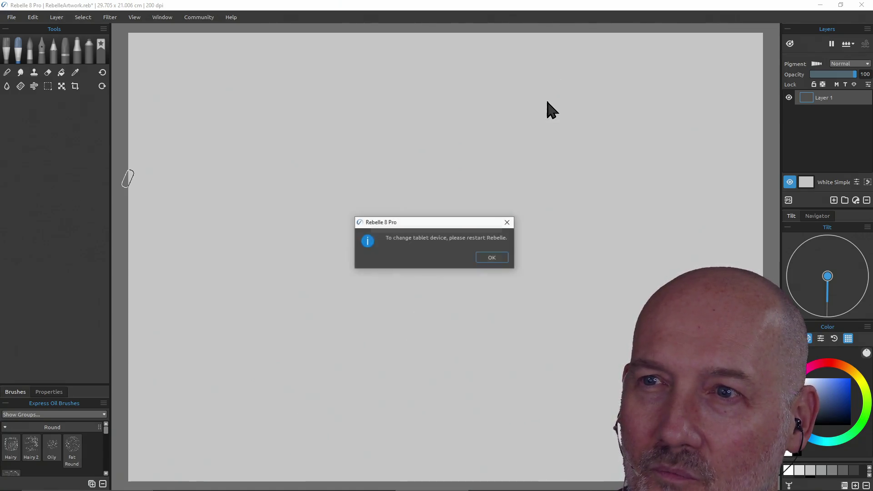
key(Return)
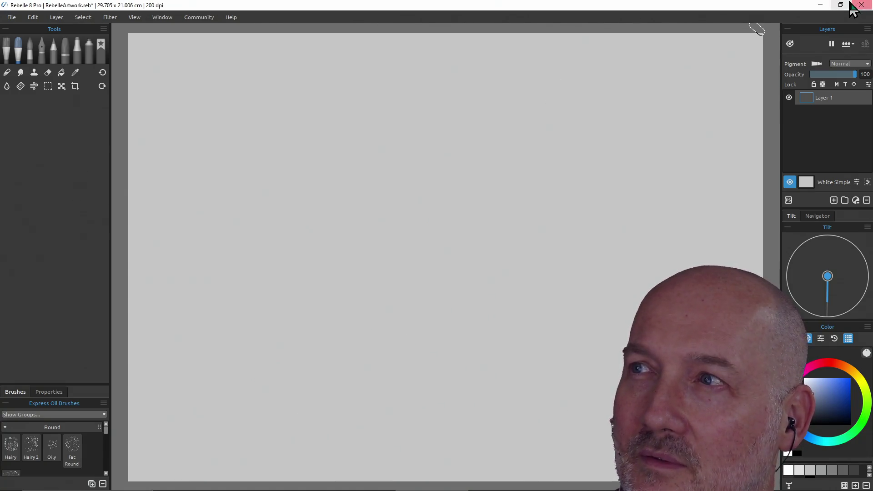
click(861, 5)
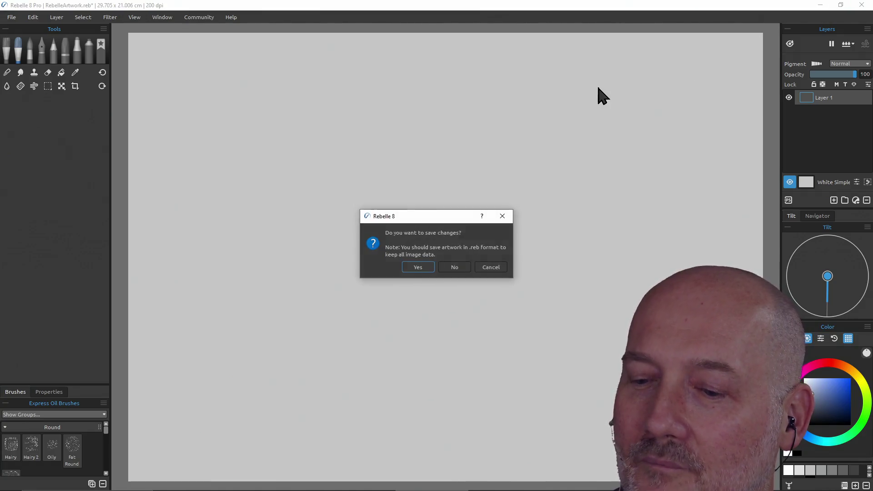
click(455, 268)
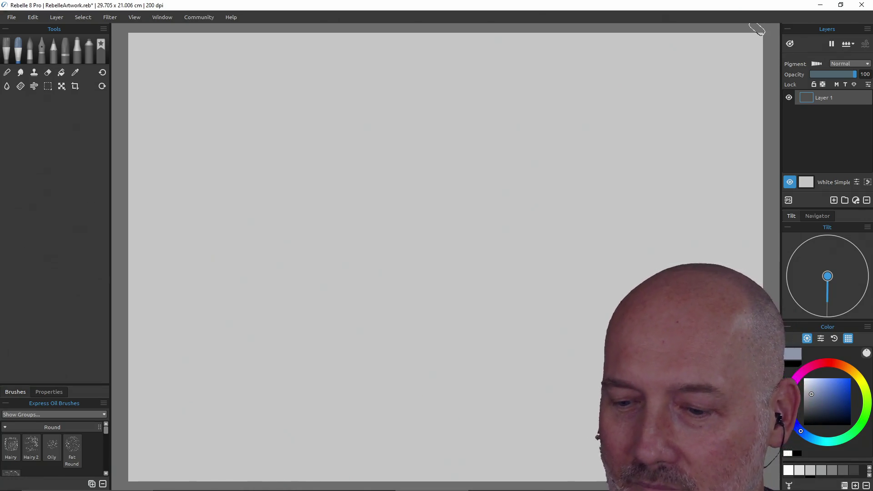
key(super)
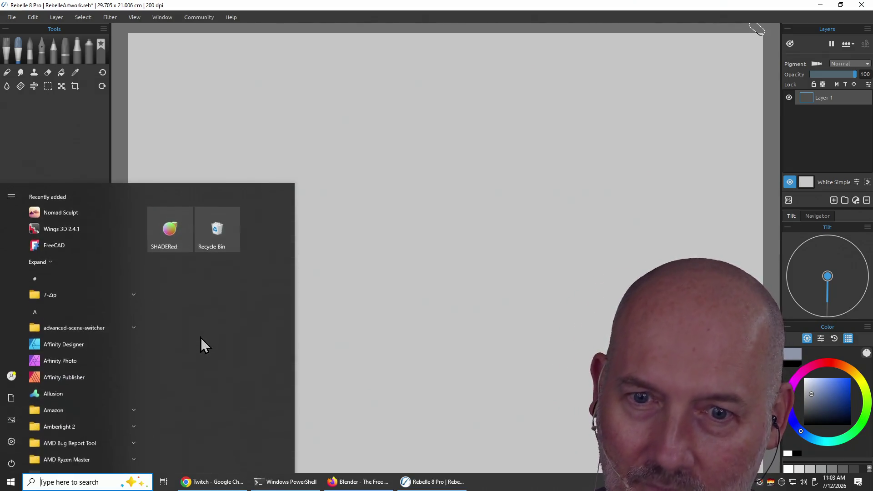
text(wacom)
key(Return)
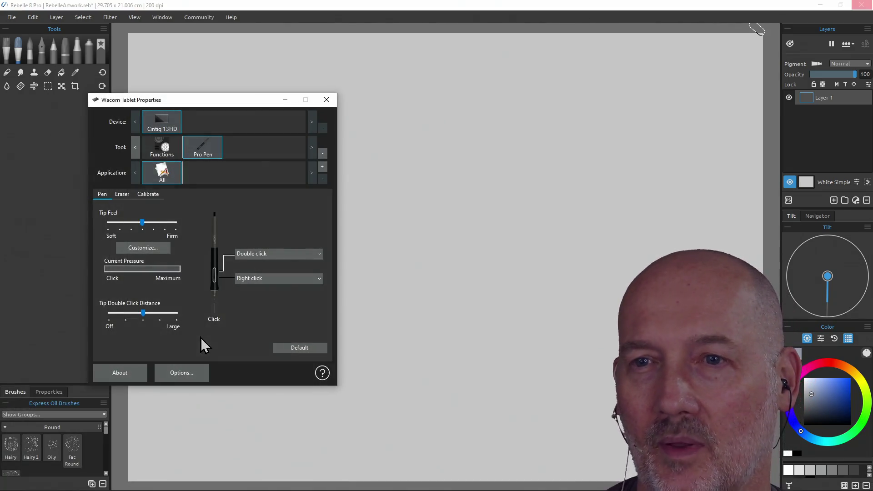
click(146, 194)
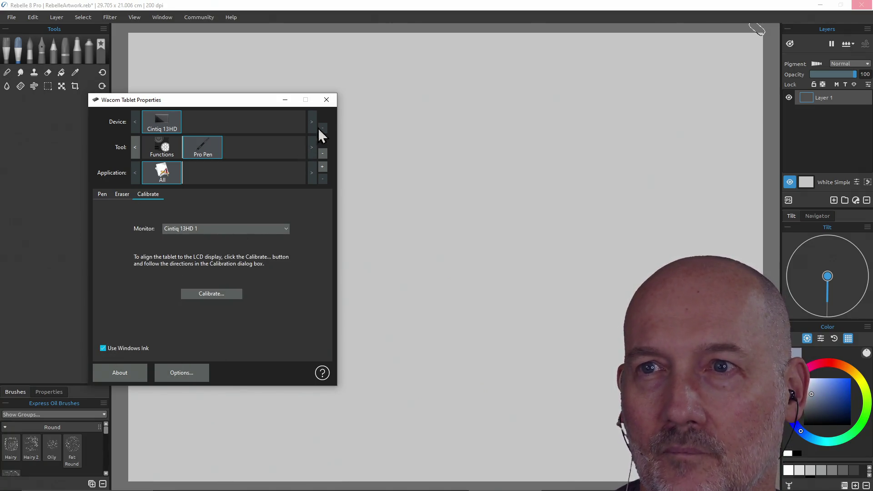
click(326, 100)
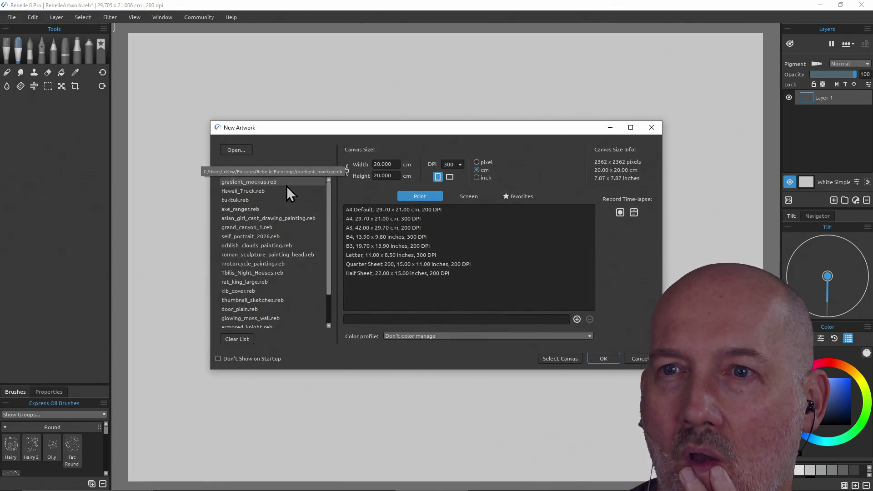
Reopen gradient_mockup.reb from Recent without saving the blank artwork, and sample its magenta swatch
double_click(287, 182)
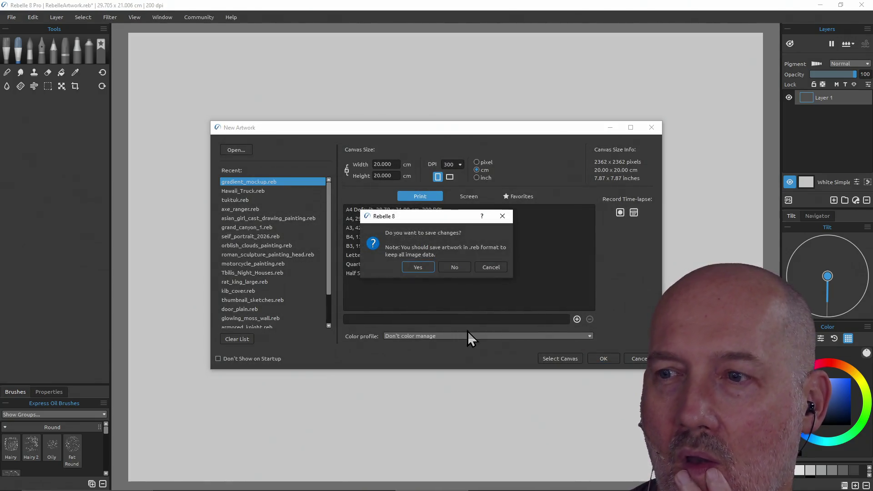
click(455, 267)
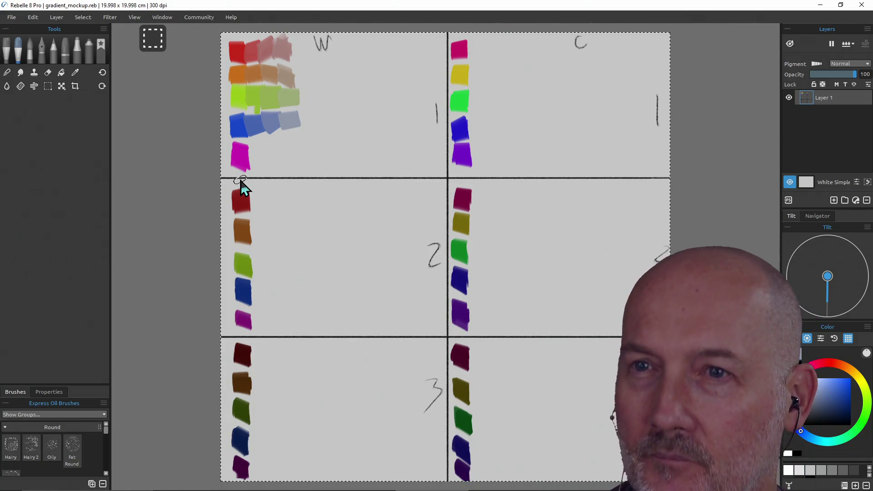
alt+click(242, 160)
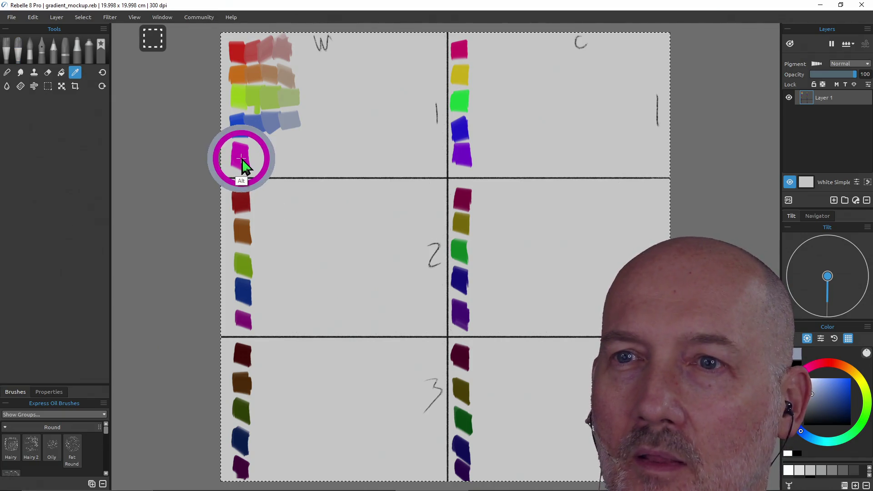
Paint three progressively paler magenta tint dabs to the right of the magenta swatch
click(839, 393)
mouse_move(261, 149)
mouse_down()
mouse_move(259, 161)
mouse_move(257, 148)
mouse_up()
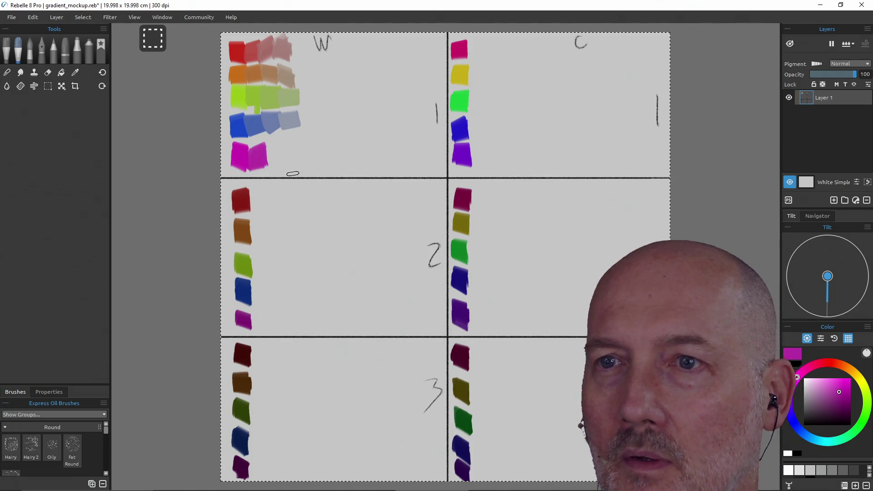
click(831, 396)
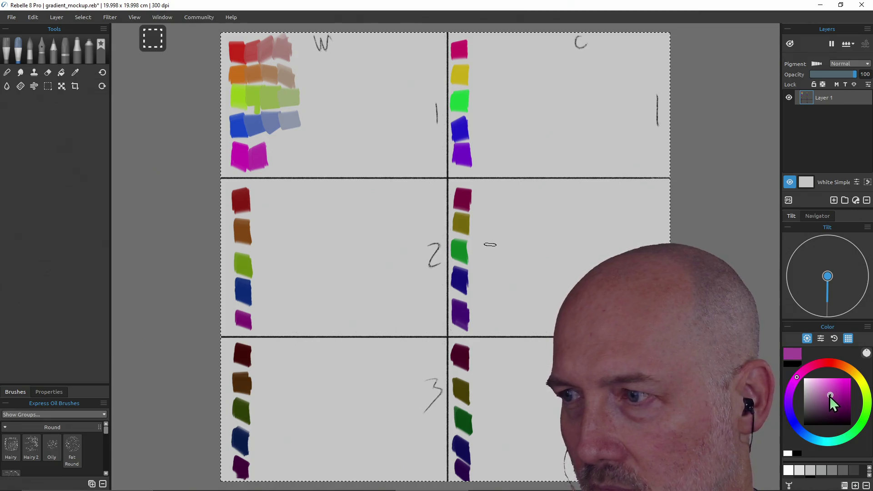
drag(273, 160, 275, 143)
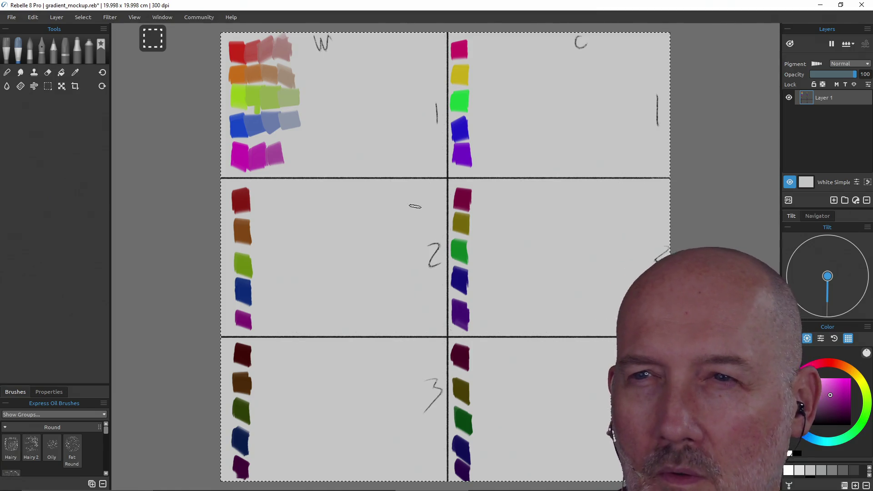
click(821, 394)
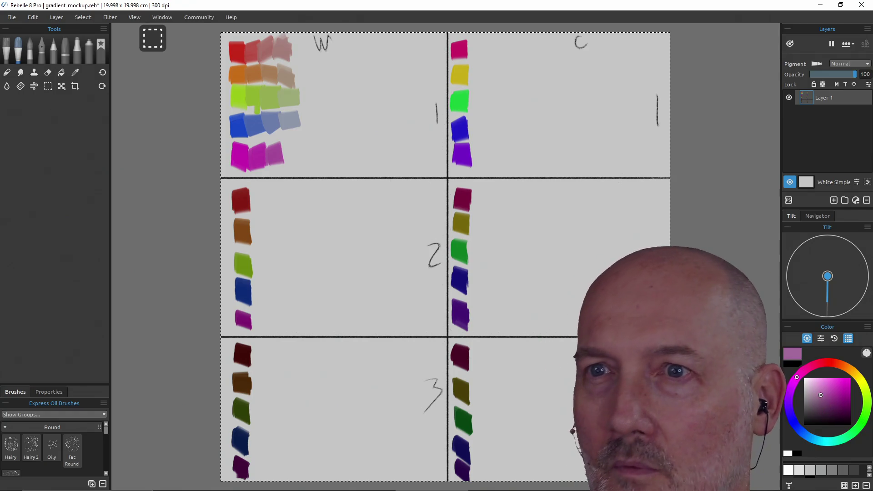
drag(292, 157, 285, 145)
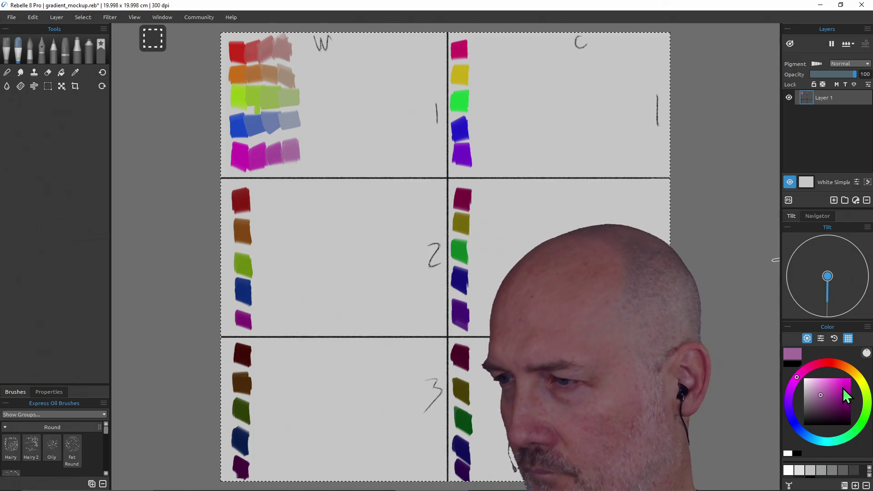
key(alt)
click(837, 394)
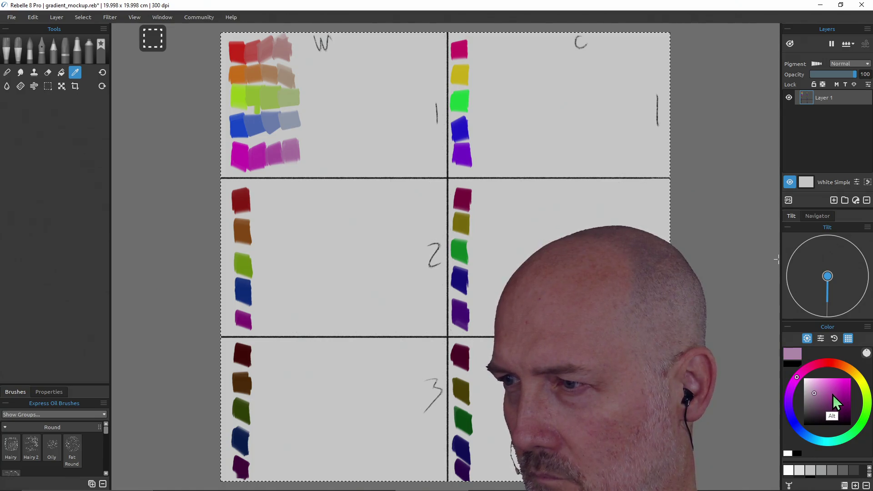
alt+click(838, 396)
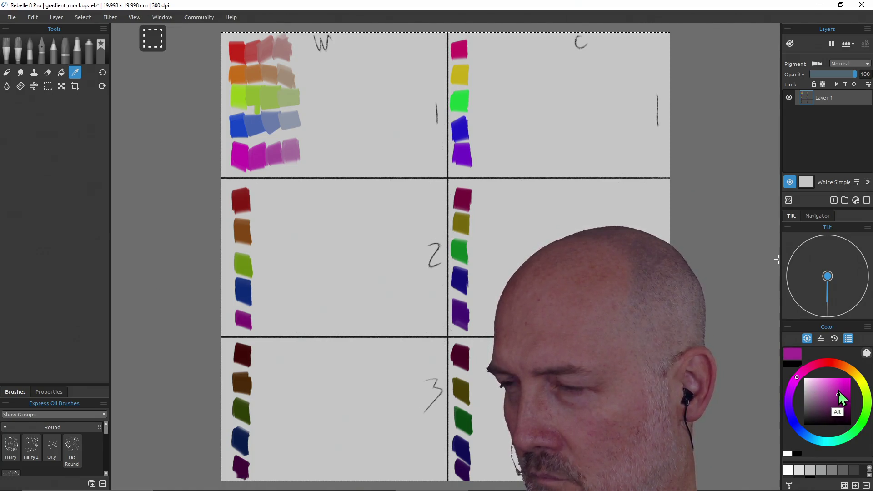
drag(834, 396, 819, 397)
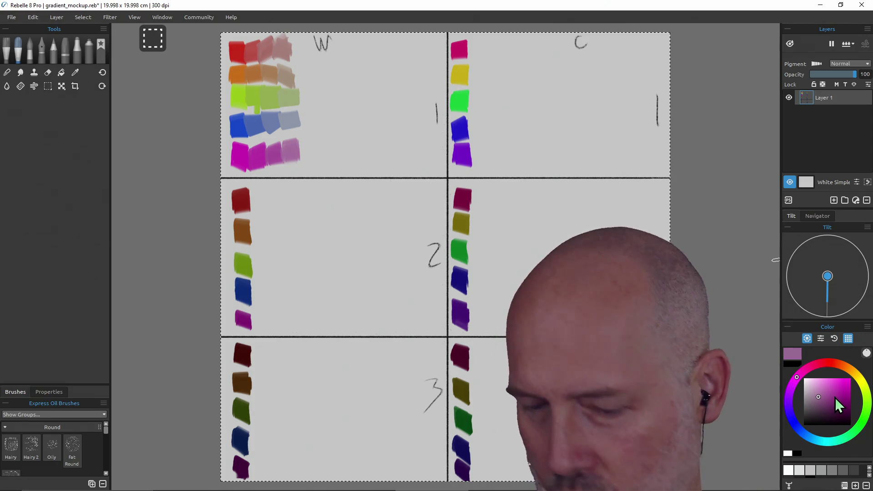
key(ctrl)
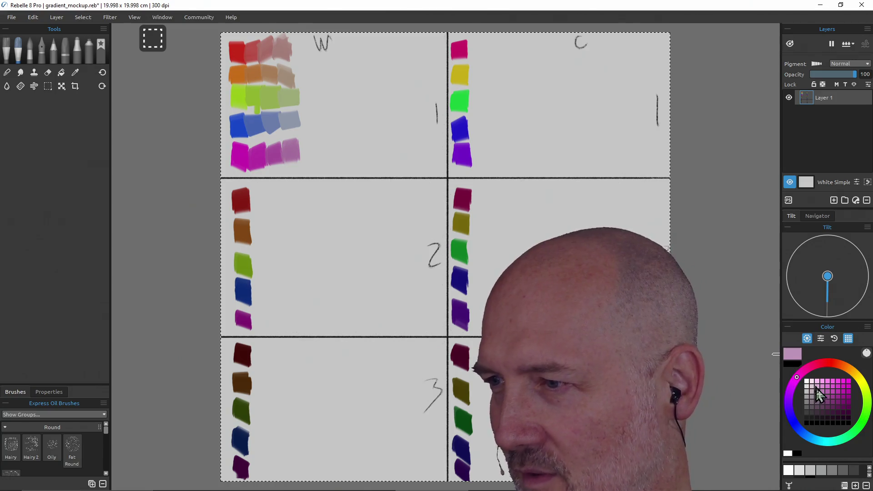
click(828, 399)
click(831, 392)
click(836, 392)
click(838, 392)
click(833, 391)
click(828, 392)
click(822, 392)
click(817, 396)
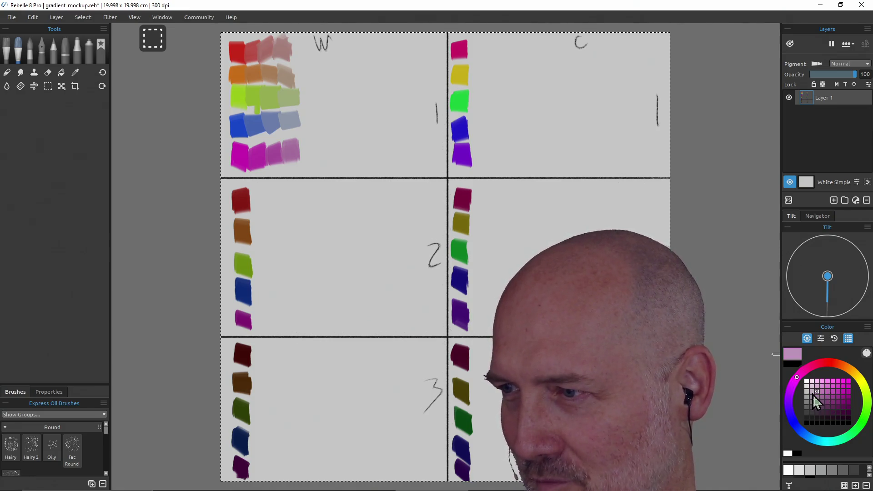
click(812, 396)
click(812, 402)
click(813, 396)
click(812, 391)
click(832, 391)
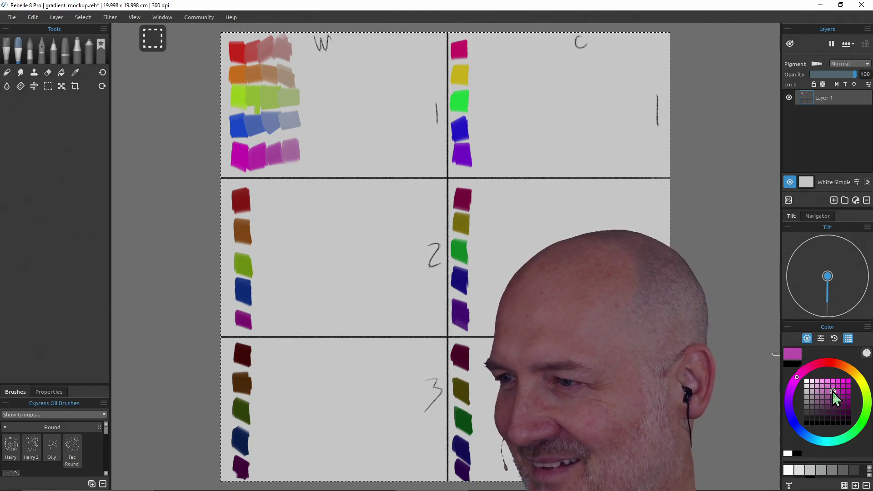
click(833, 397)
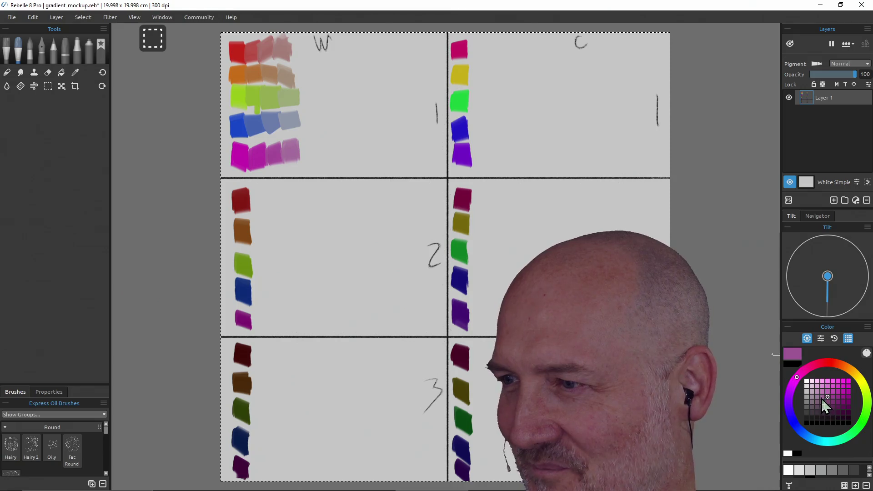
click(817, 392)
click(812, 392)
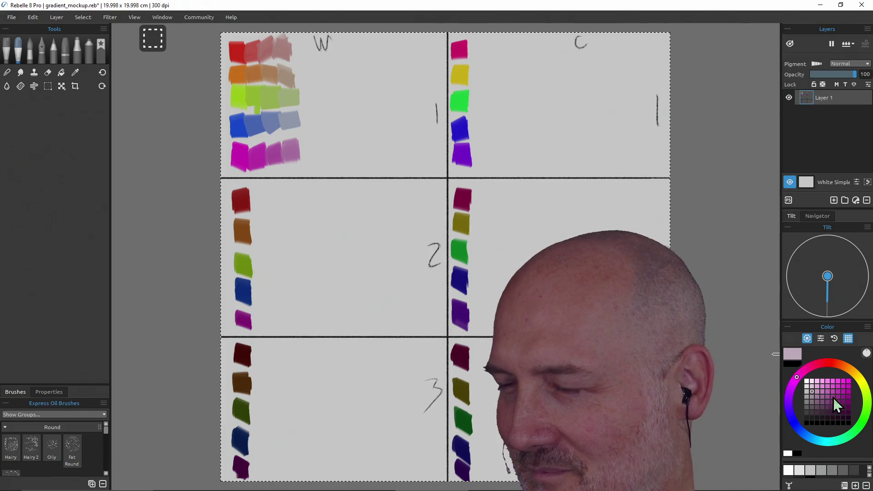
click(831, 394)
key(ctrl)
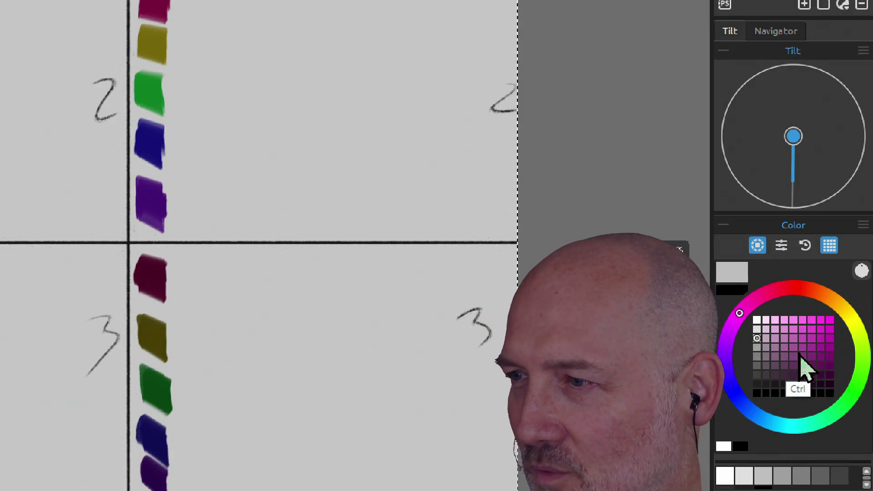
scroll(807, 359, up, 2)
click(816, 333)
drag(790, 348, 758, 345)
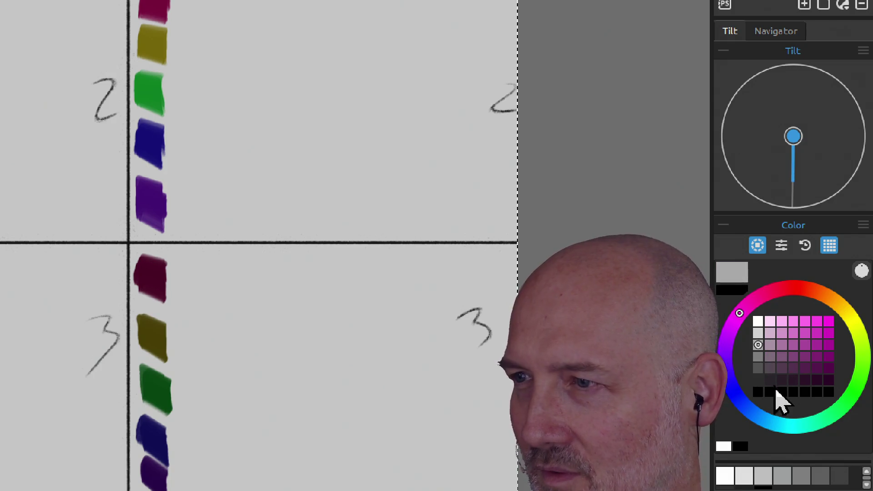
scroll(795, 346, up, 1)
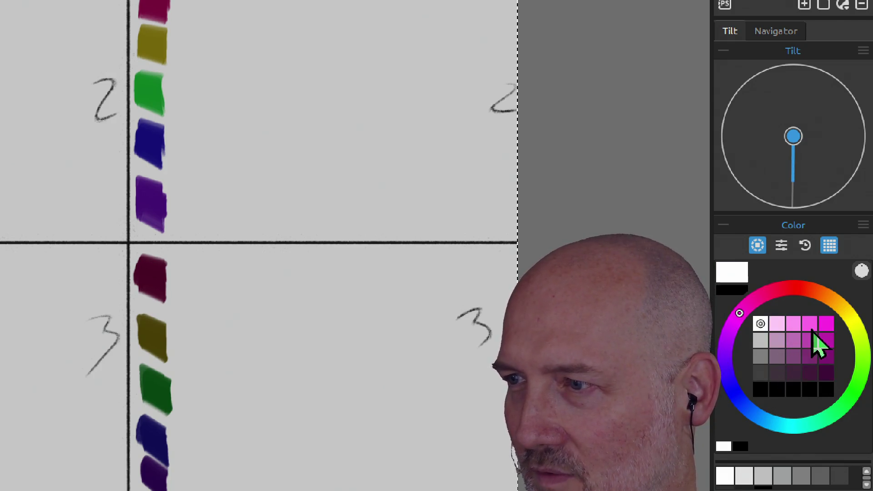
click(794, 341)
click(767, 339)
click(778, 341)
scroll(800, 336, up, 1)
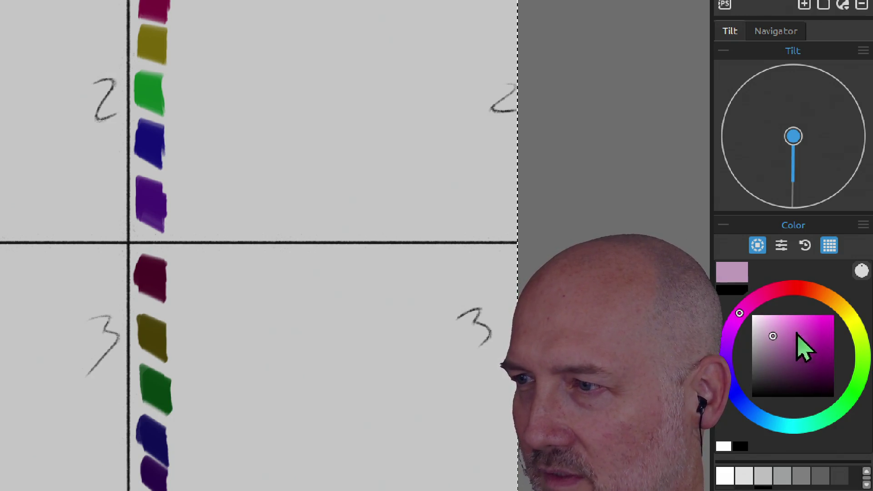
scroll(811, 344, down, 1)
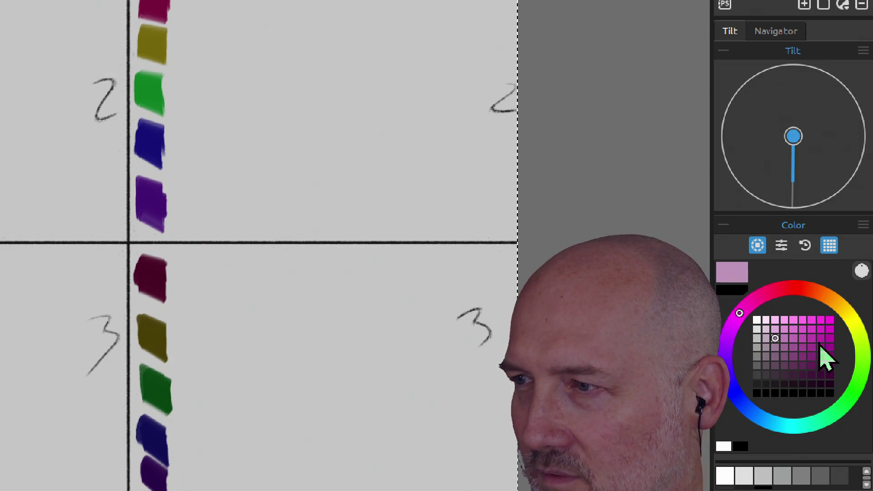
click(803, 338)
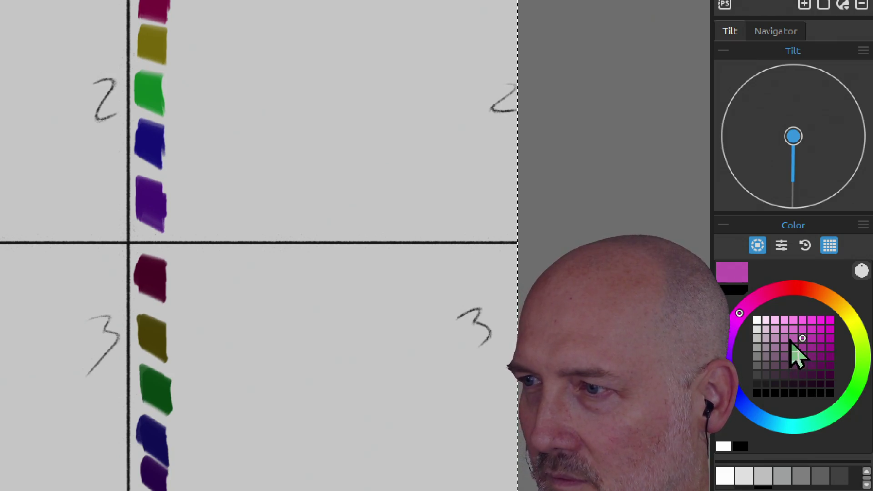
click(793, 347)
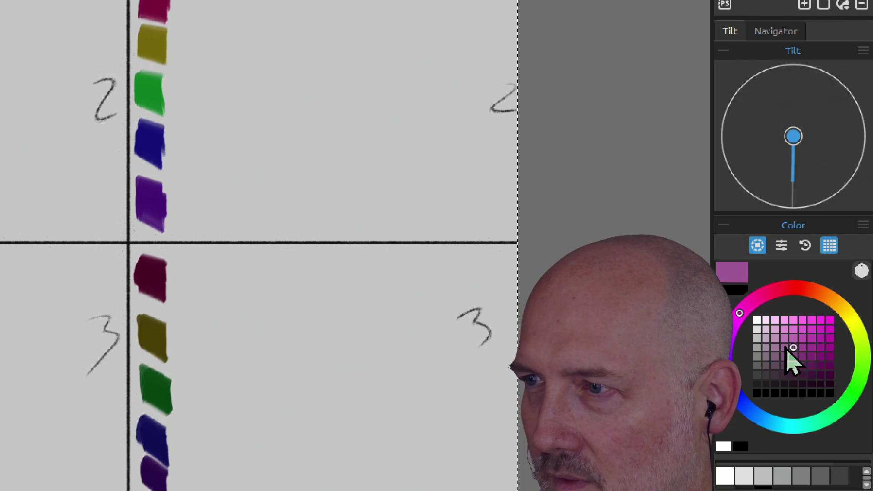
click(794, 338)
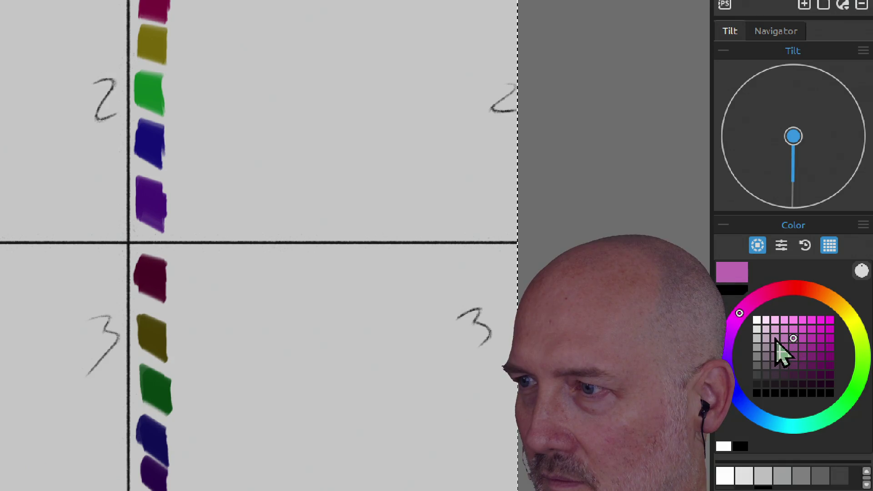
click(775, 338)
click(758, 347)
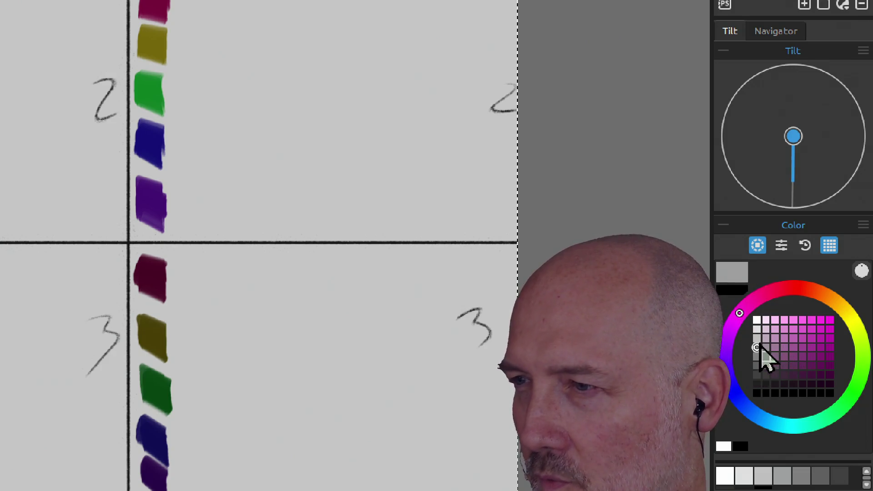
click(767, 348)
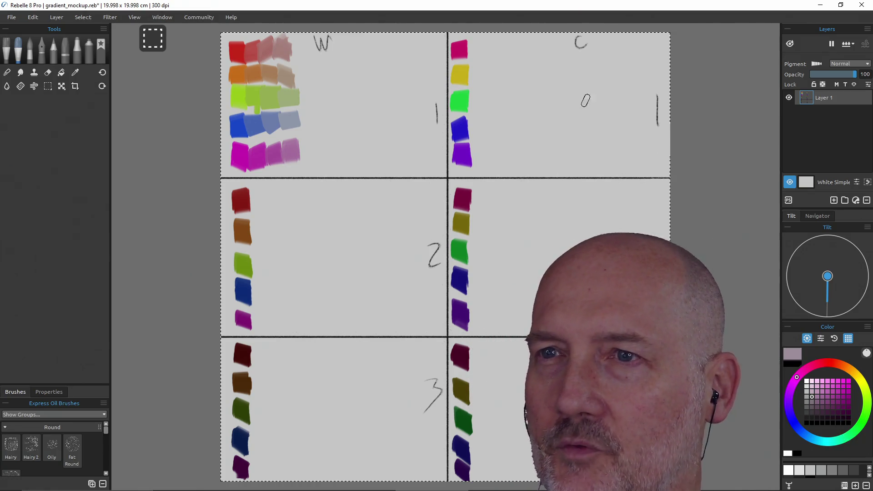
Sample panel C1's top magenta and paint paler pink tints beside it, undoing misfired strokes
alt+click(460, 54)
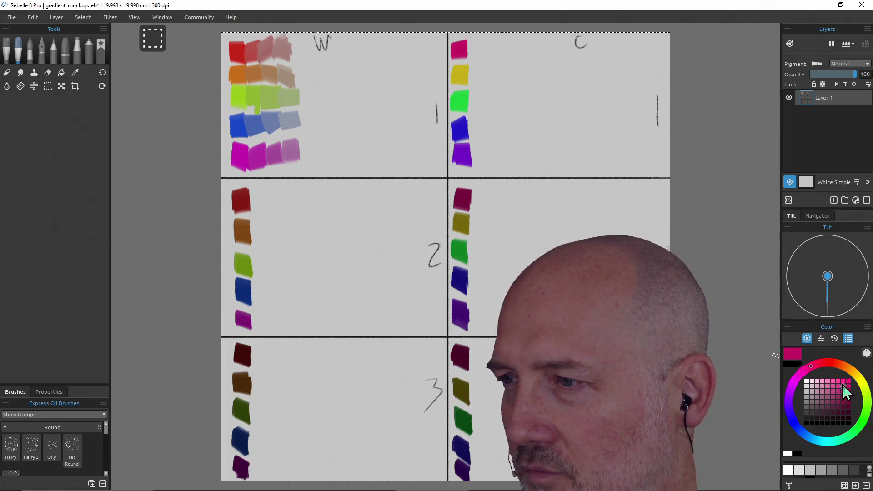
click(833, 391)
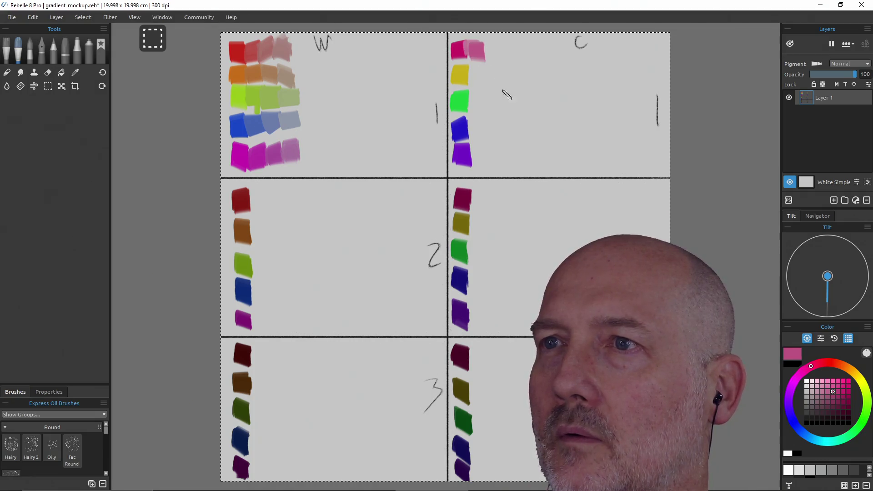
key(ctrl+z)
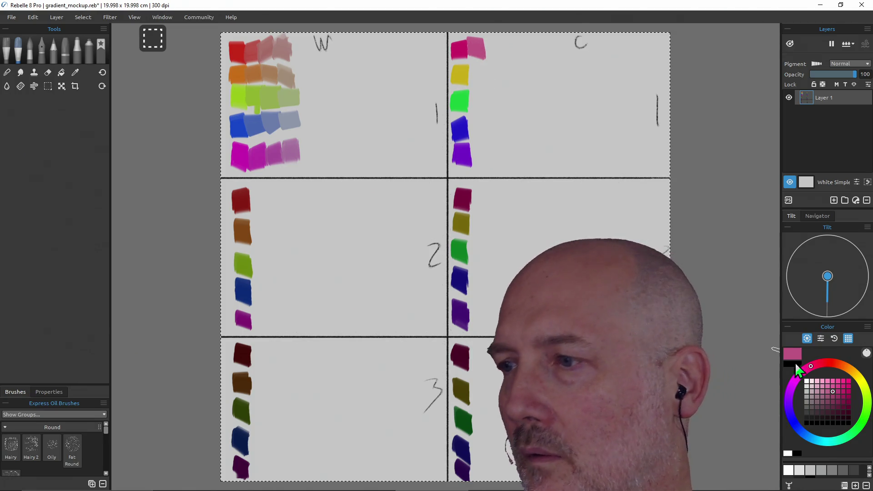
click(822, 396)
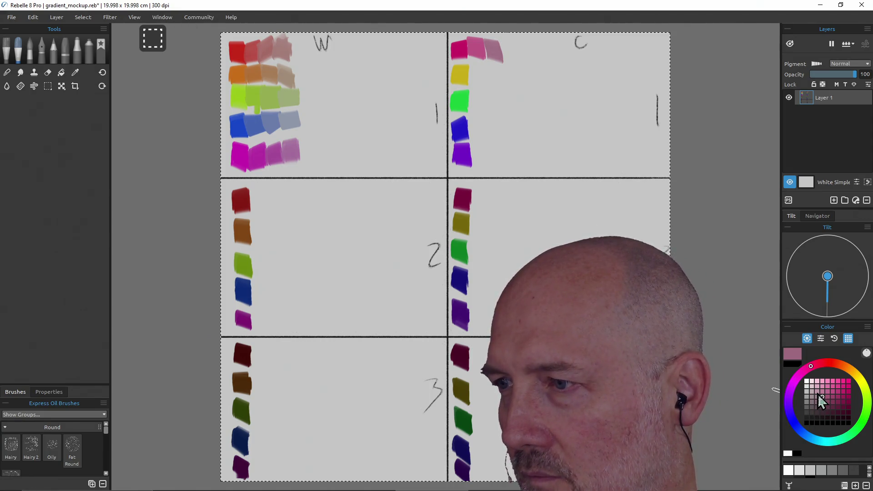
click(823, 391)
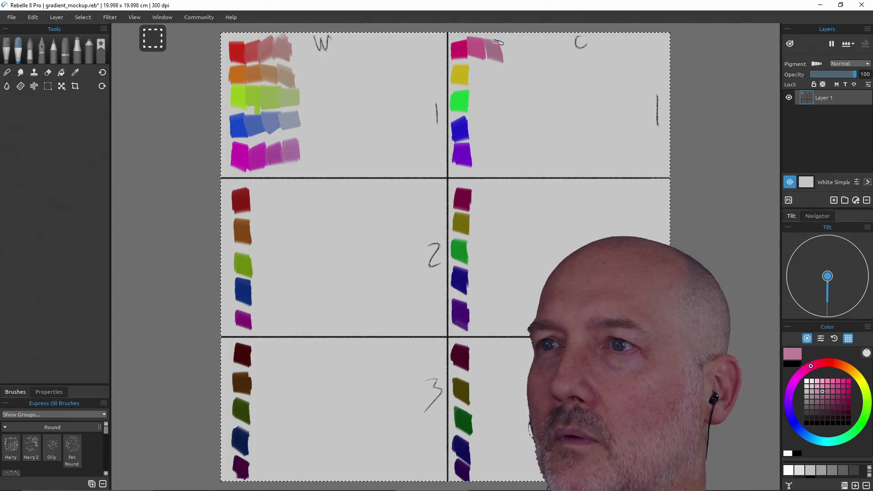
key(ctrl+z)
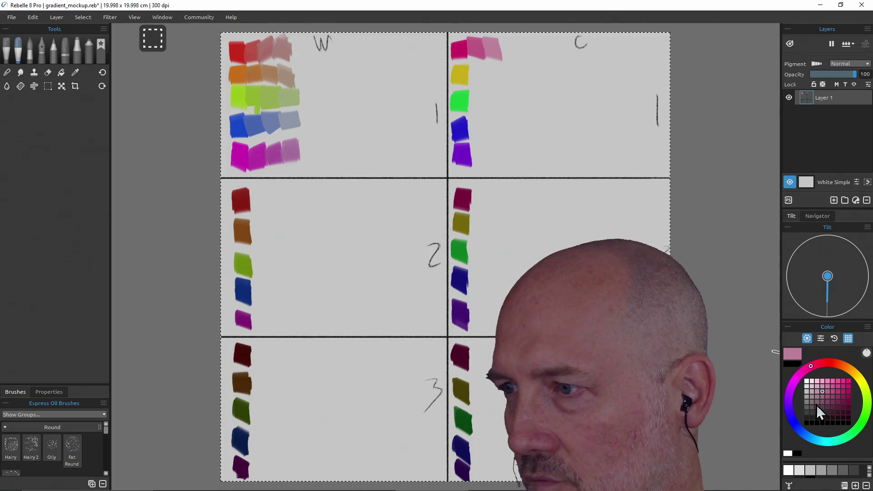
click(812, 391)
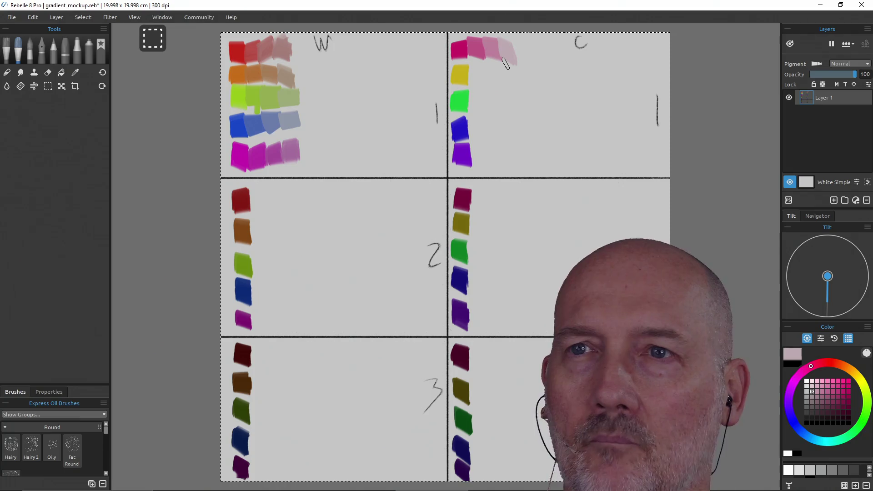
key(e)
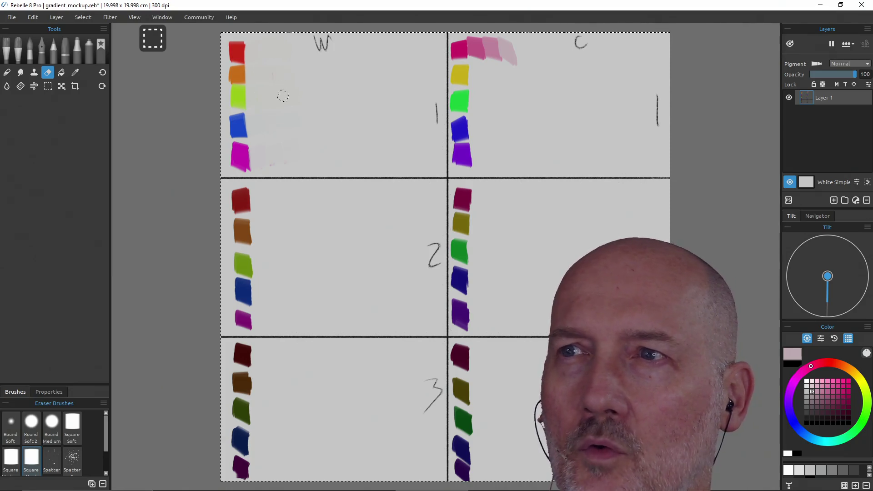
Leave the Eraser and return to the Express Oil Round brush
key(e)
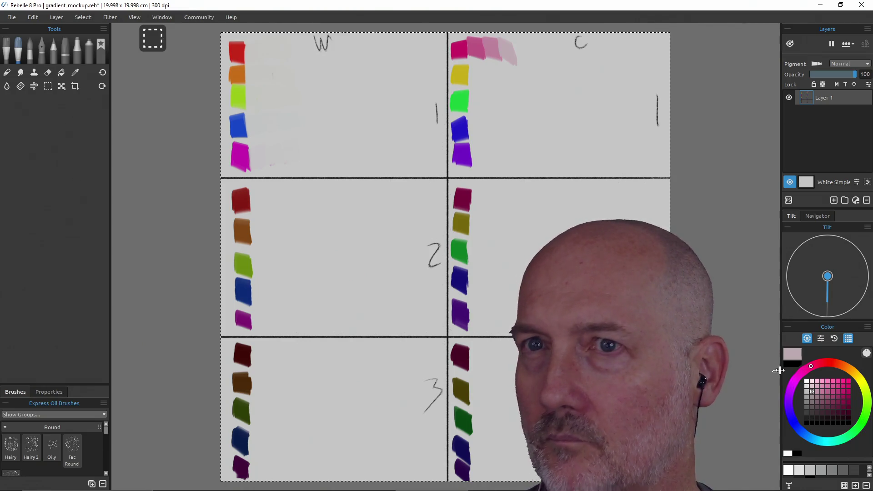
Sample panel W1's red swatch and paint three progressively paler pink tint dabs beside it
alt+click(234, 53)
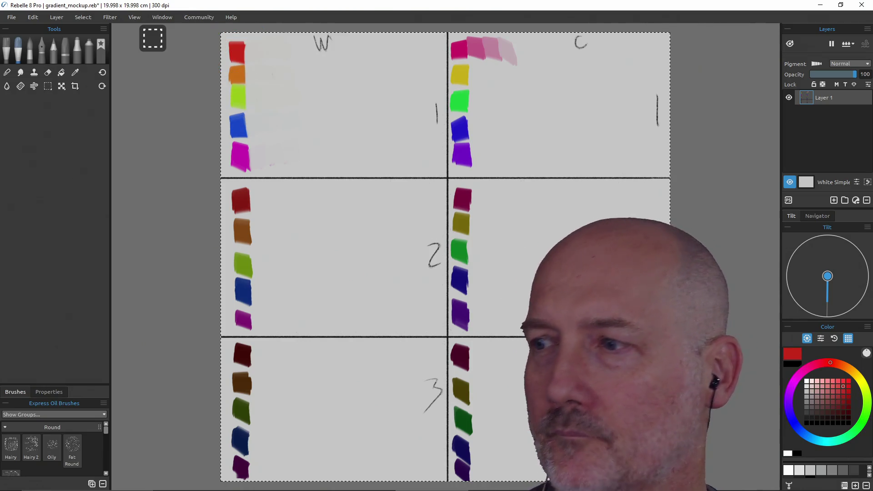
click(833, 392)
drag(248, 45, 259, 66)
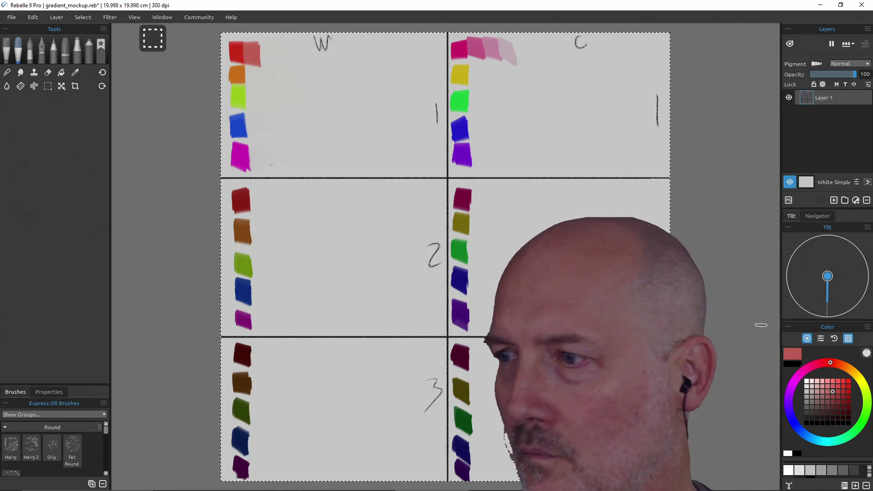
click(822, 393)
drag(266, 43, 273, 66)
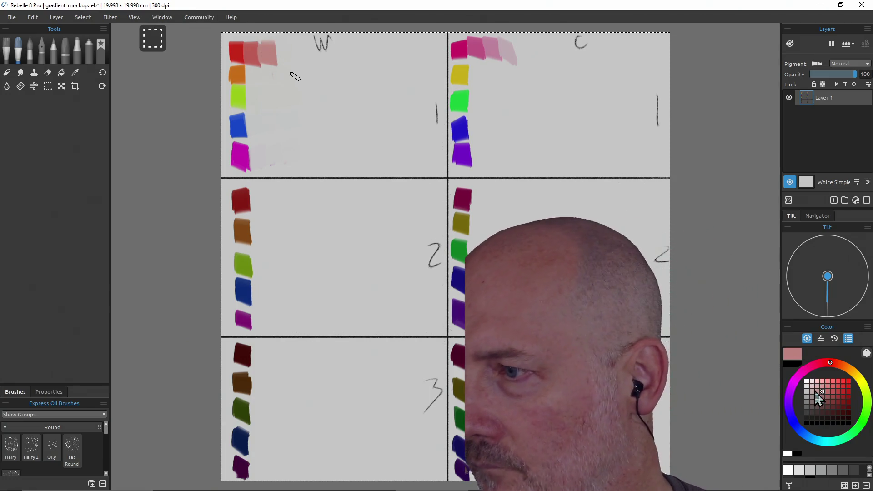
click(812, 392)
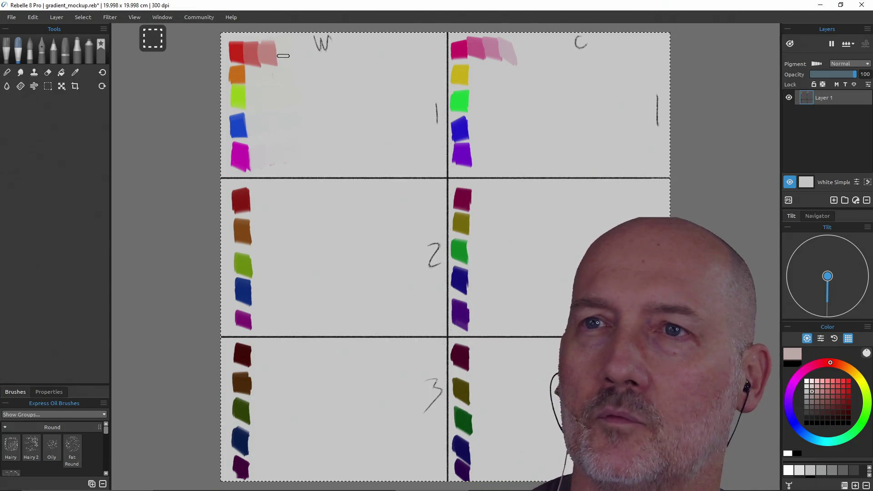
drag(286, 46, 287, 65)
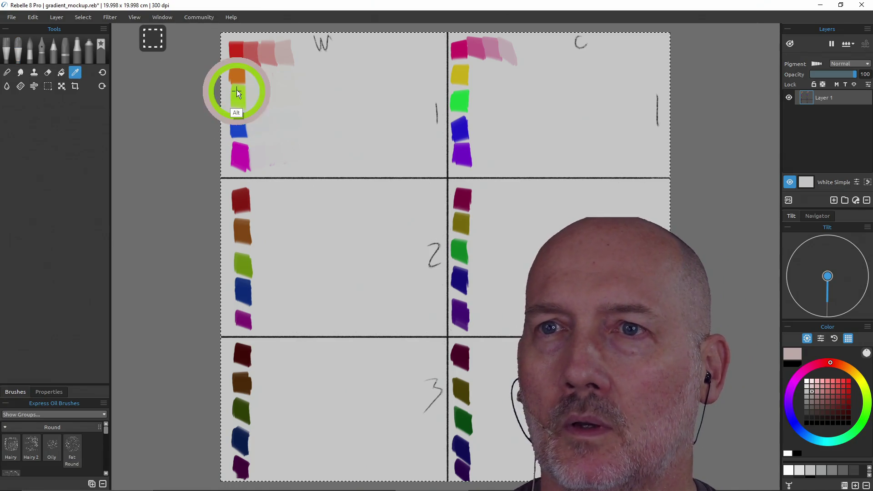
Sample the orange swatch and paint lighter tan tint dabs along the orange row
alt+click(238, 75)
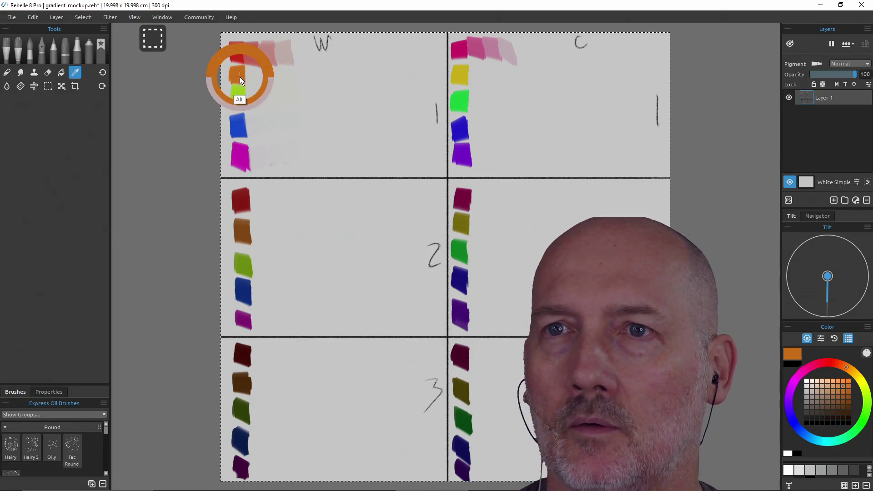
click(833, 392)
mouse_move(255, 84)
mouse_down()
mouse_move(248, 70)
mouse_move(258, 81)
mouse_move(272, 75)
mouse_move(263, 70)
mouse_move(277, 89)
mouse_up()
click(822, 391)
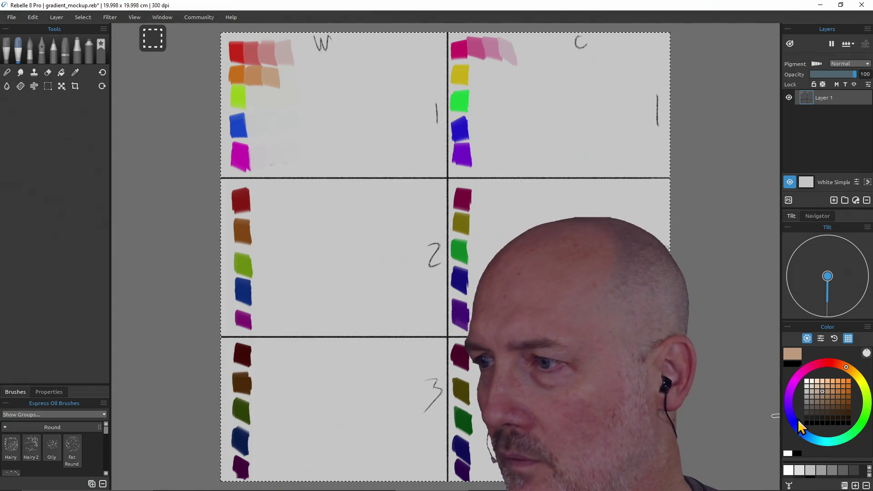
click(812, 391)
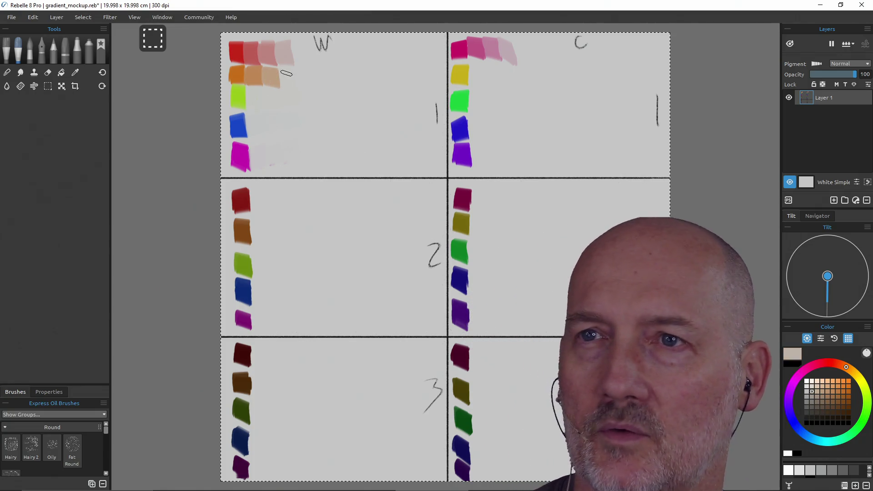
drag(281, 71, 289, 85)
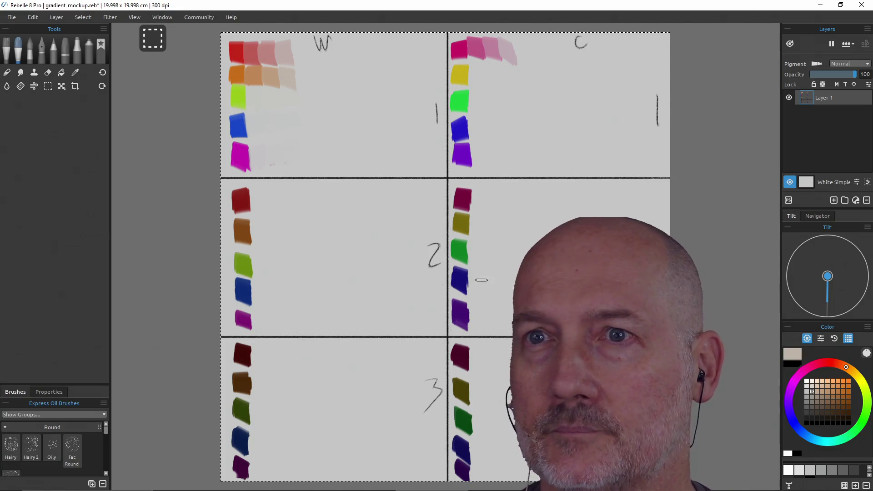
Sample the lime green swatch and paint a pale green tint dab to its right
alt+click(238, 97)
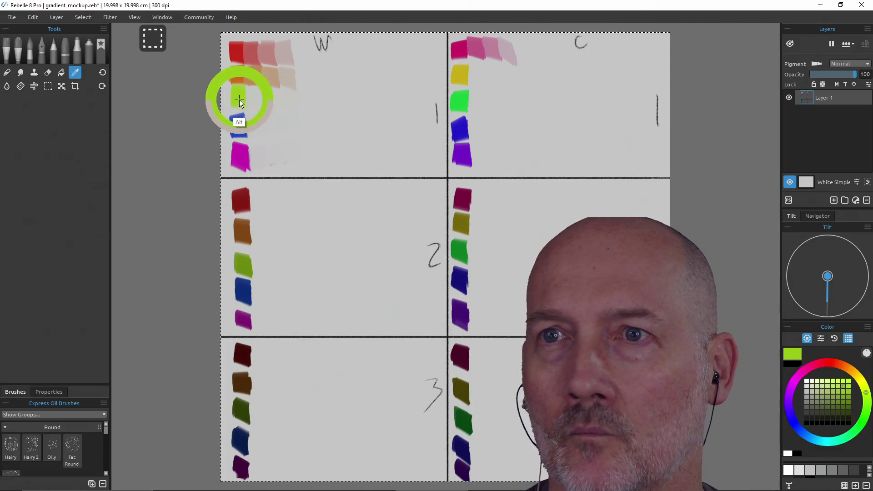
click(833, 392)
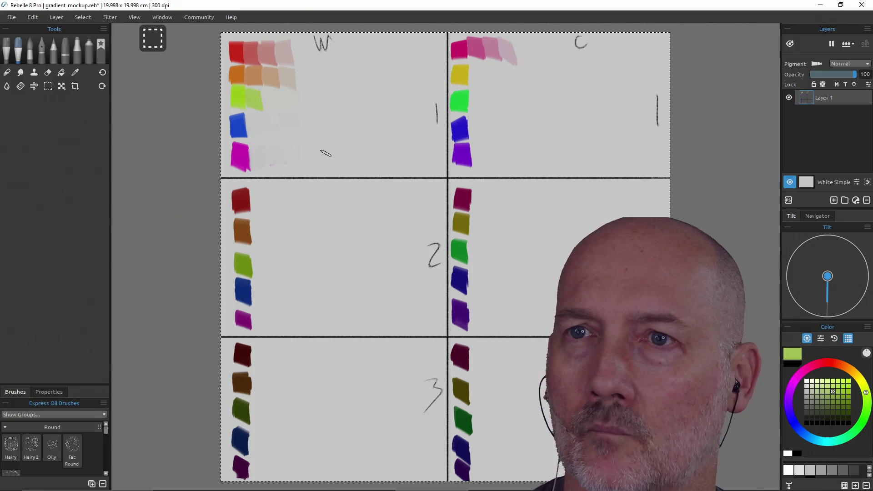
click(823, 391)
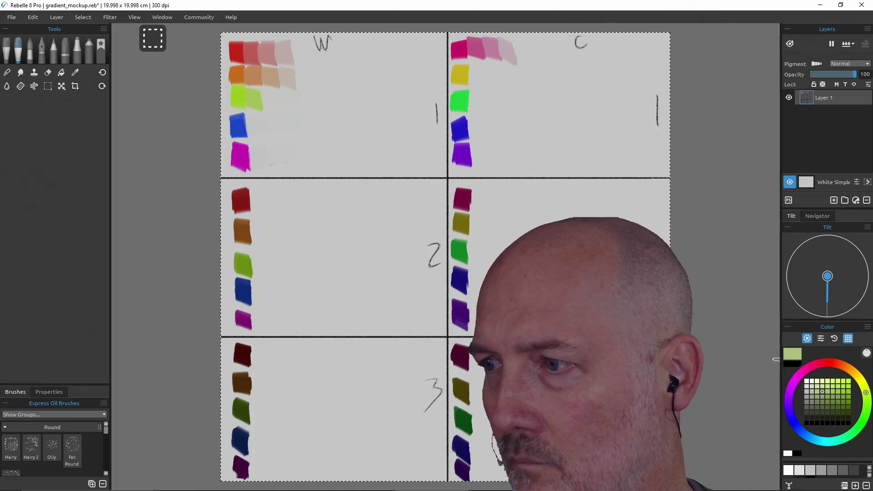
drag(270, 96, 271, 106)
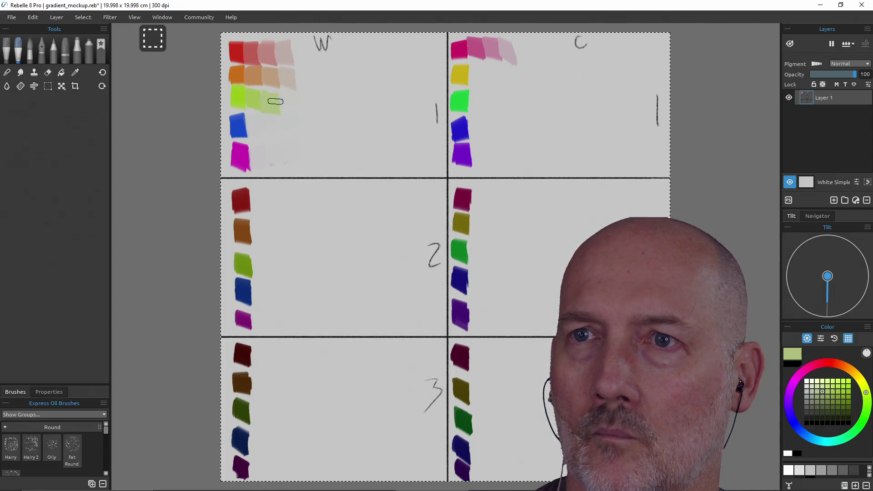
click(812, 392)
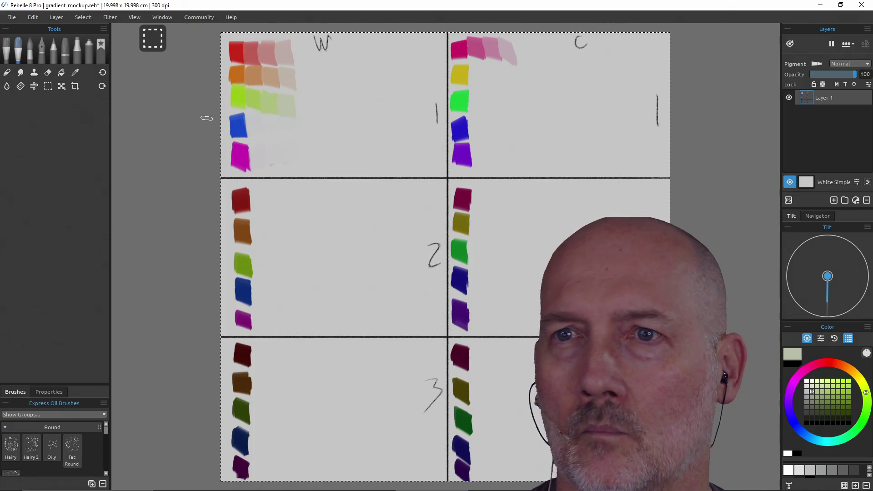
Sample the blue swatch and paint progressively paler blue-grey tint dabs beside it
alt+click(237, 126)
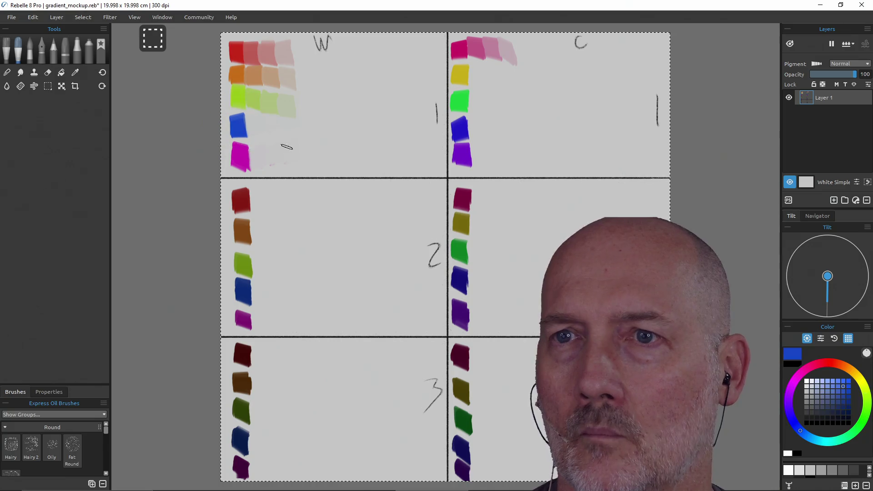
click(833, 391)
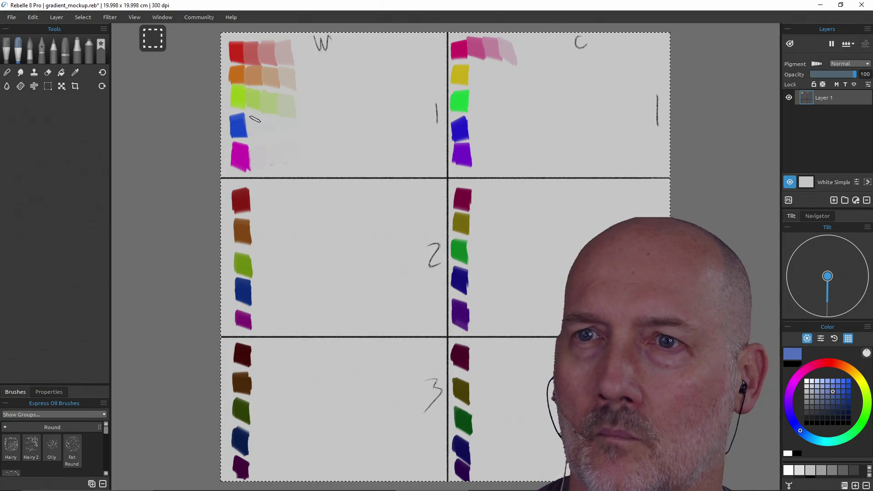
drag(253, 134, 253, 119)
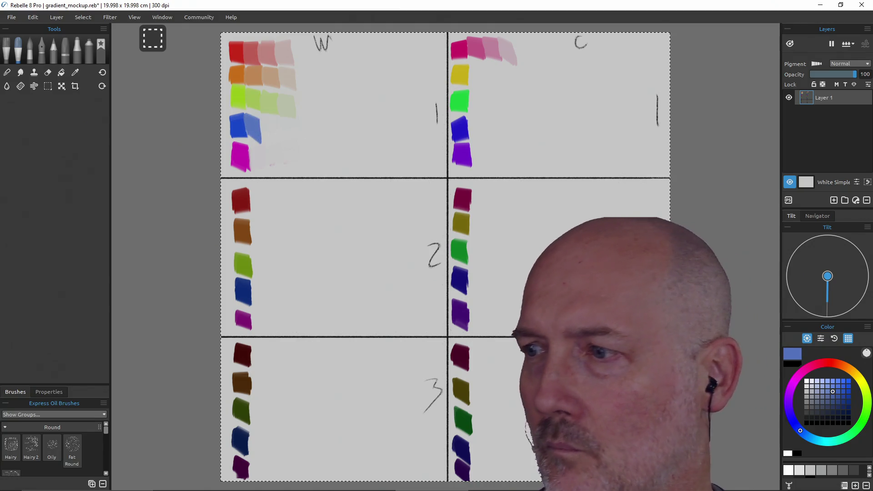
click(822, 391)
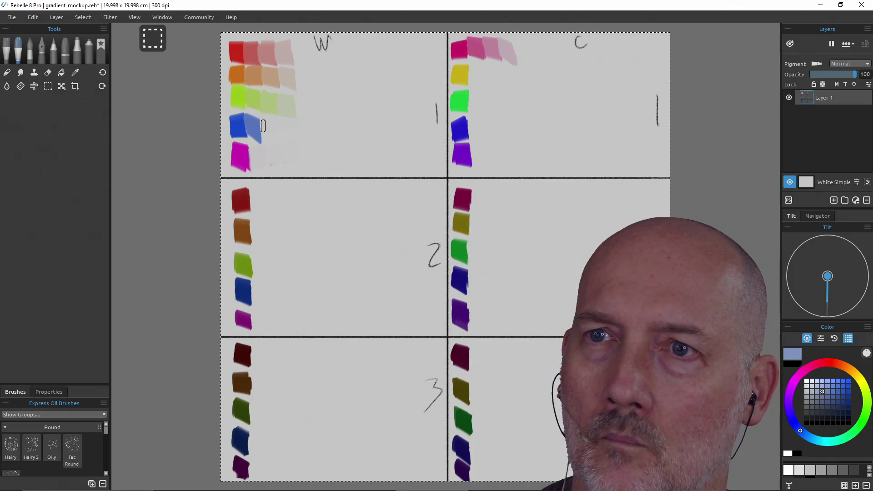
drag(269, 127, 273, 136)
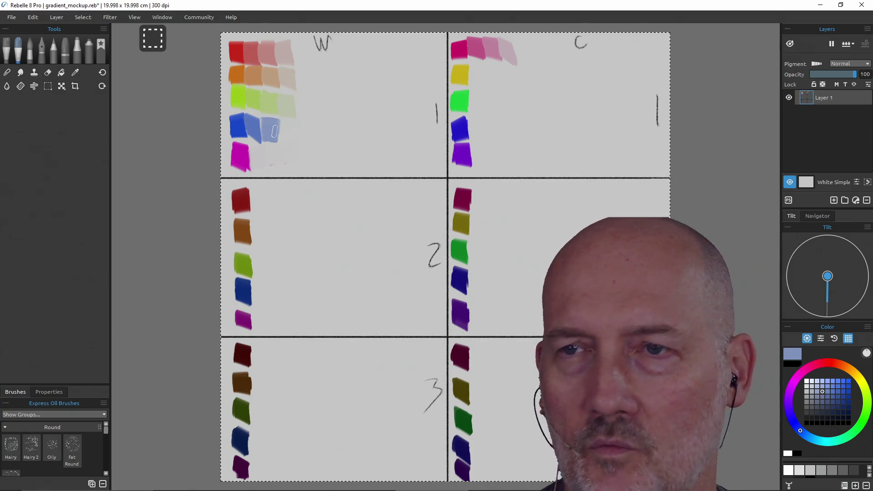
click(812, 392)
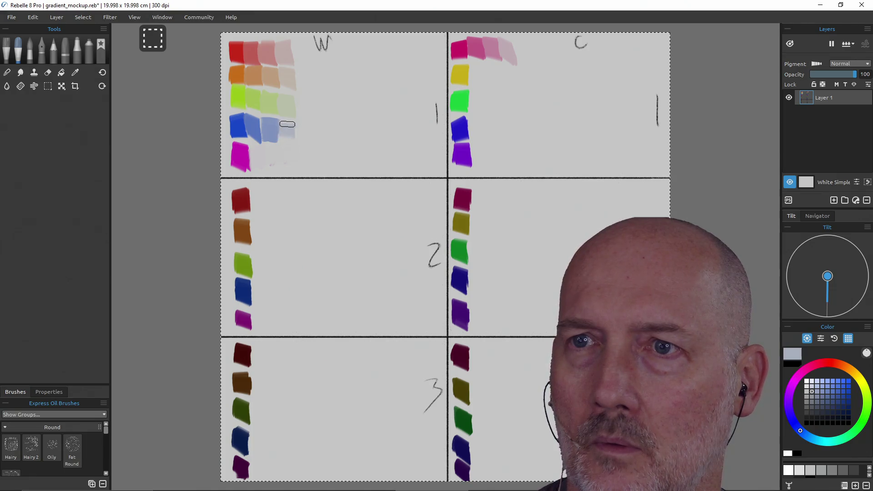
key(alt)
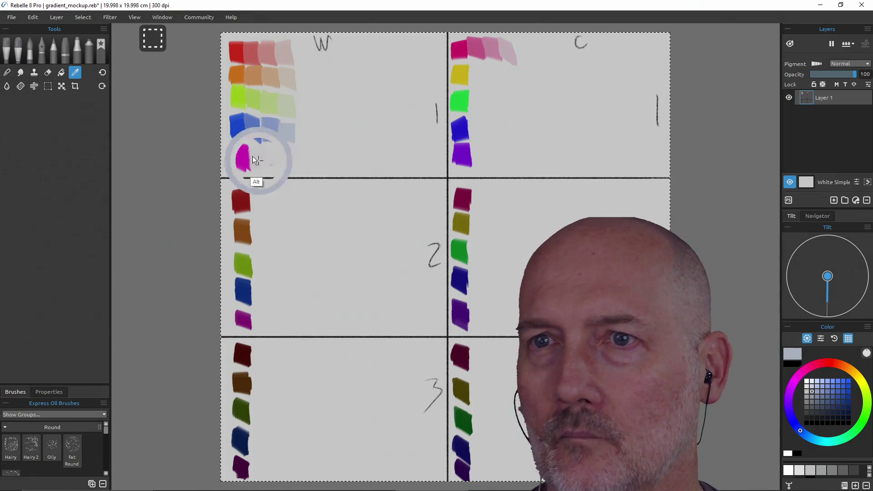
Sample W1's magenta swatch and paint paler pink tint dabs along its row
alt+click(242, 155)
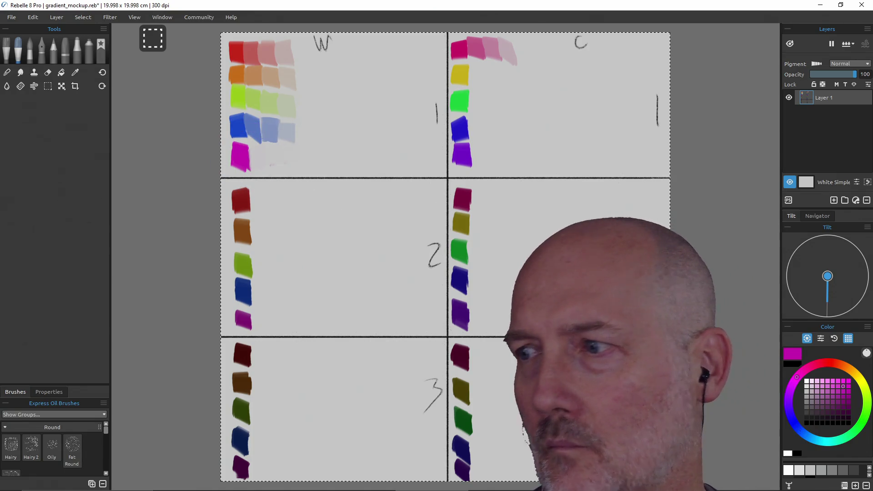
click(834, 392)
drag(254, 147, 258, 164)
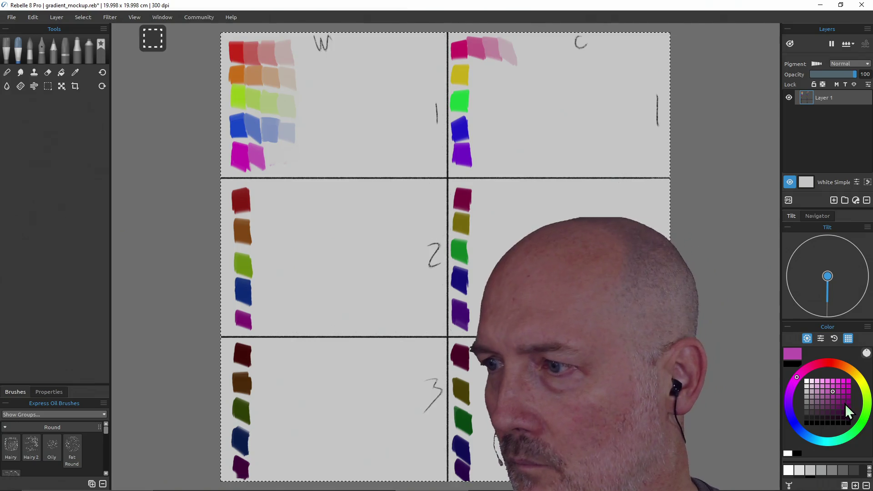
click(823, 392)
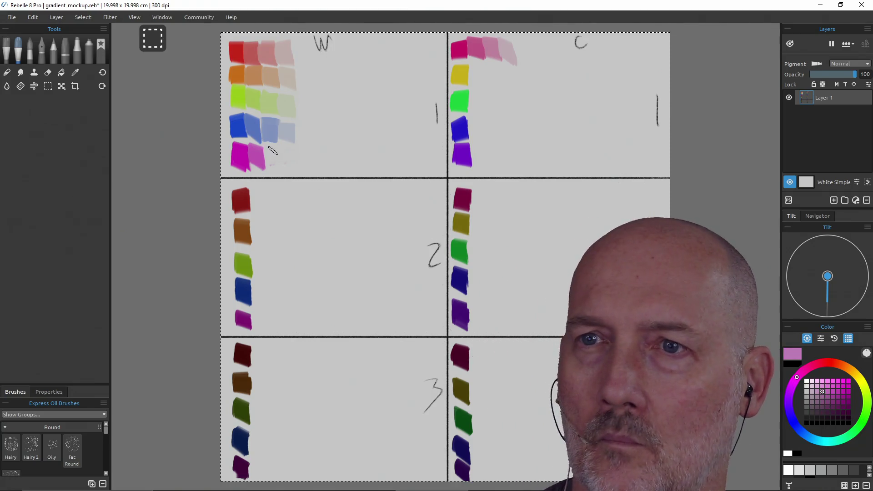
click(812, 392)
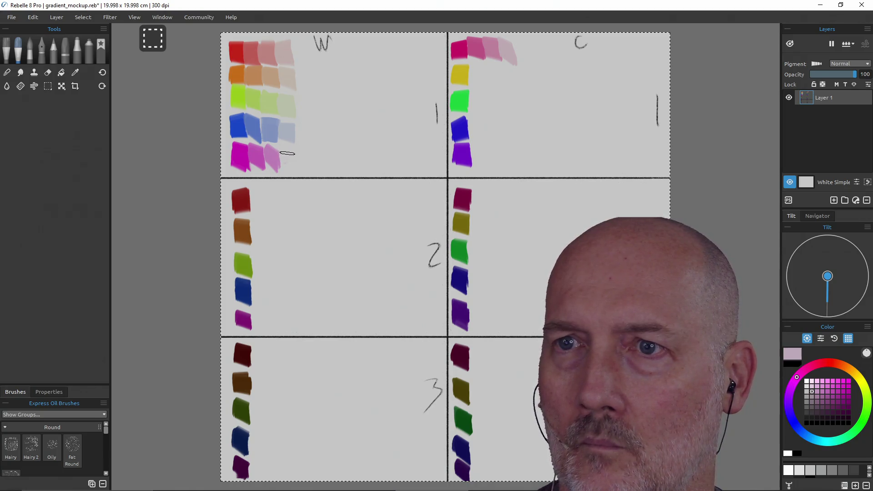
drag(289, 153, 289, 172)
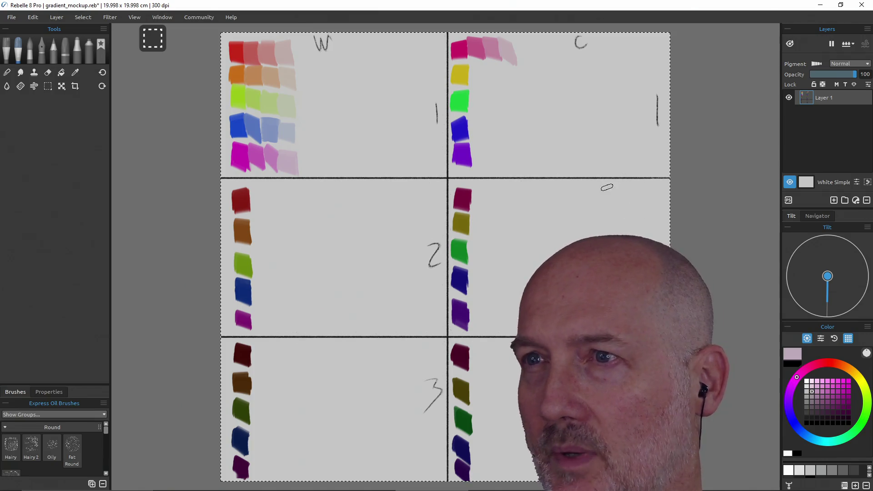
alt+click(468, 84)
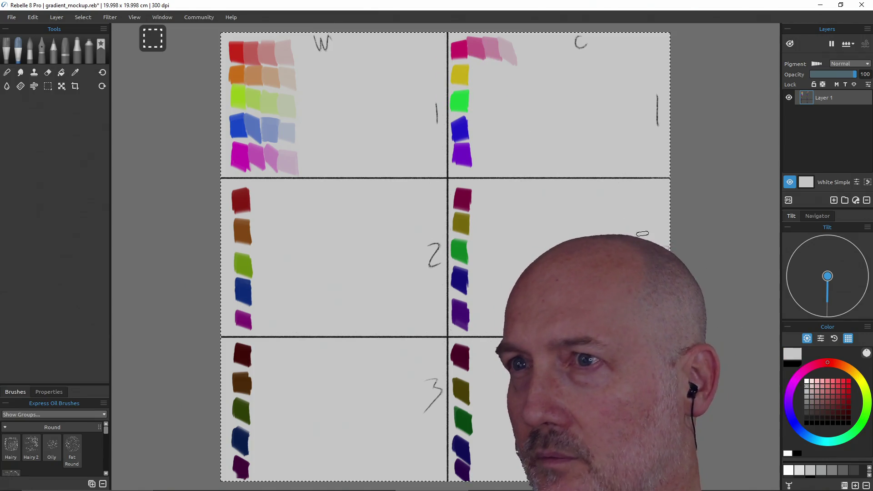
alt+click(462, 75)
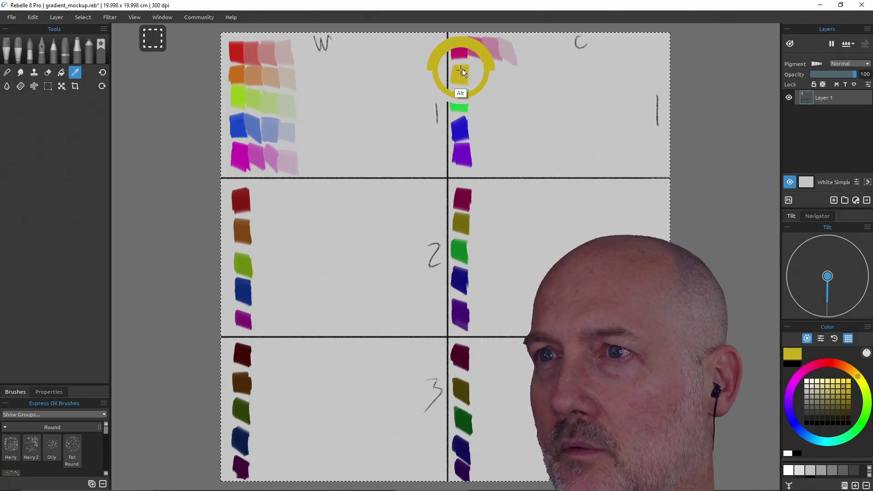
Paint a pale yellow tint and three paler green tints beside panel C's yellow and green swatches
click(833, 392)
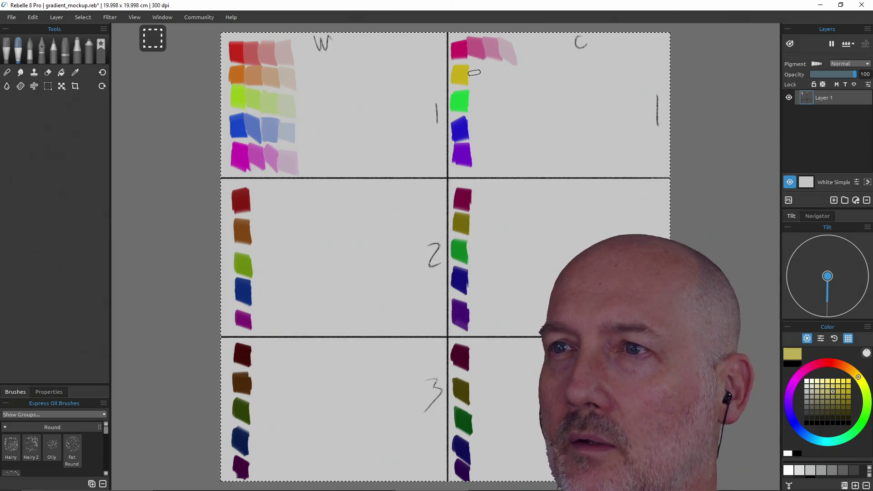
mouse_move(476, 65)
mouse_down()
mouse_move(471, 75)
mouse_move(479, 83)
mouse_move(493, 64)
mouse_move(498, 85)
mouse_move(510, 67)
mouse_up()
click(811, 392)
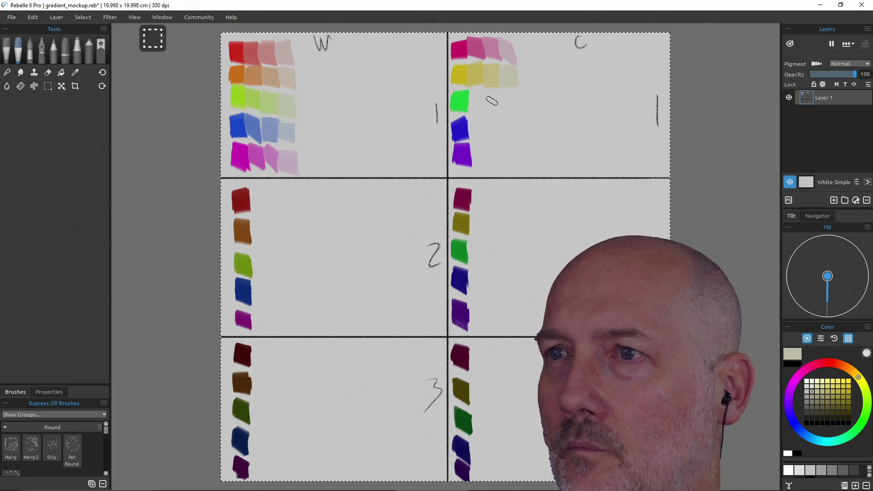
alt+click(460, 99)
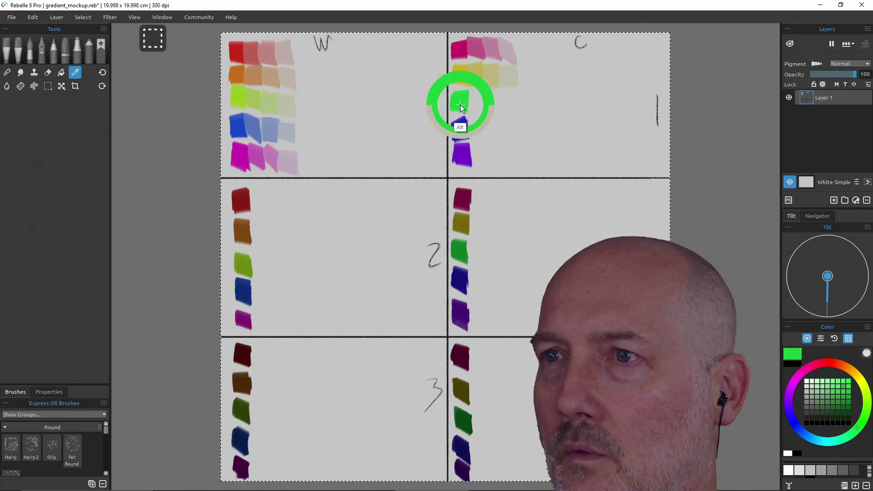
click(833, 393)
drag(476, 93, 478, 108)
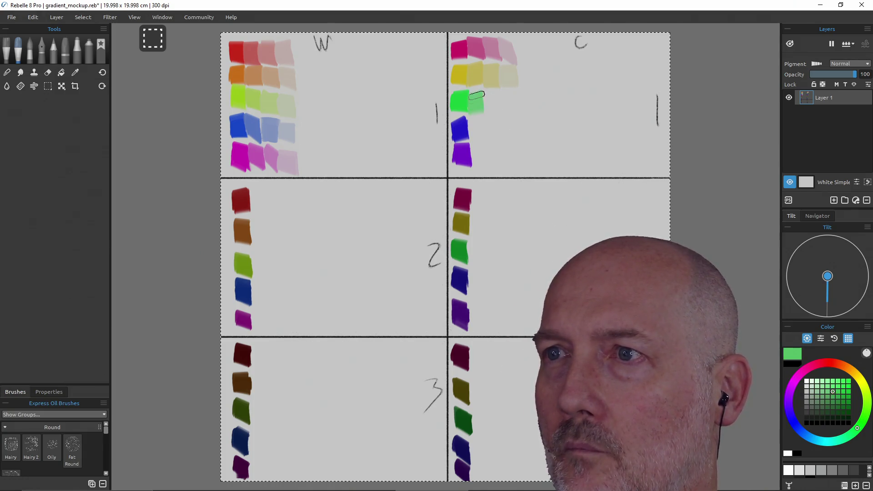
click(822, 391)
drag(493, 93, 493, 109)
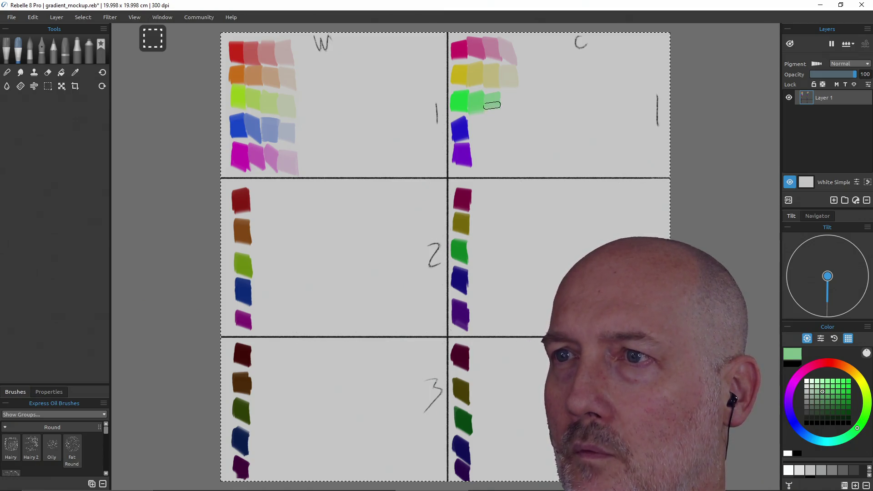
click(812, 391)
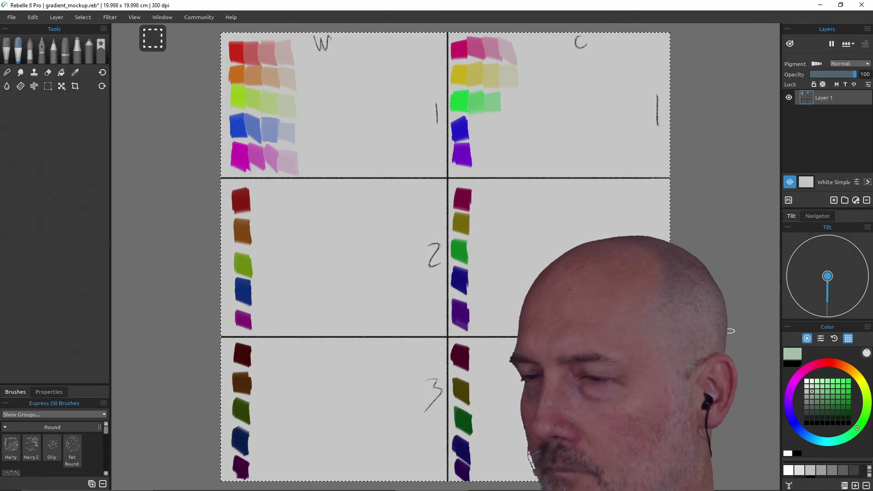
drag(507, 89, 510, 103)
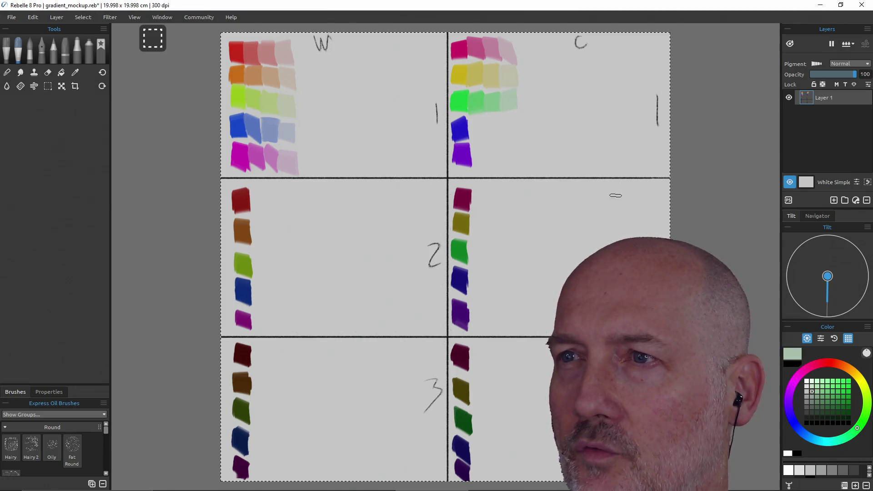
Paint three progressively paler blue-violet tints to the right of C1's blue swatch
alt+click(460, 127)
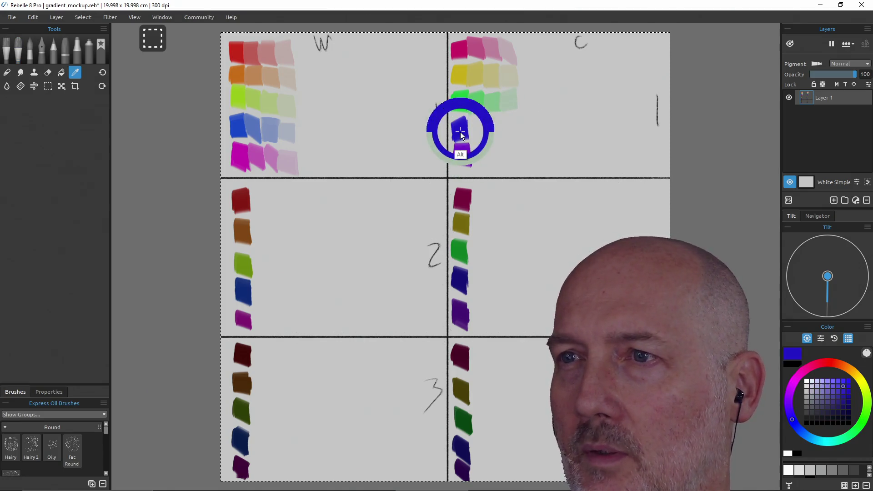
click(832, 391)
mouse_move(468, 117)
mouse_down()
mouse_move(478, 137)
mouse_move(482, 130)
mouse_up()
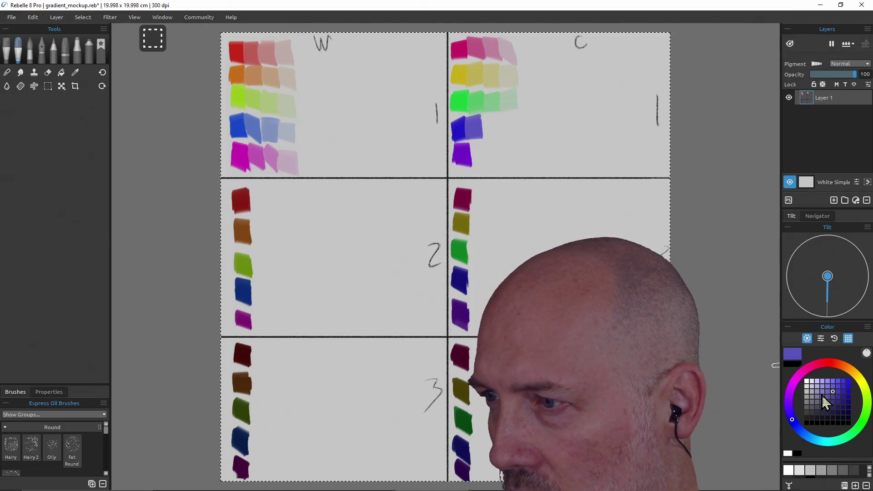
click(822, 392)
drag(486, 116, 490, 137)
click(811, 392)
drag(505, 118, 505, 135)
Paint three paler violet tints beside the violet base, repainting the last one greyish purple
alt+click(462, 154)
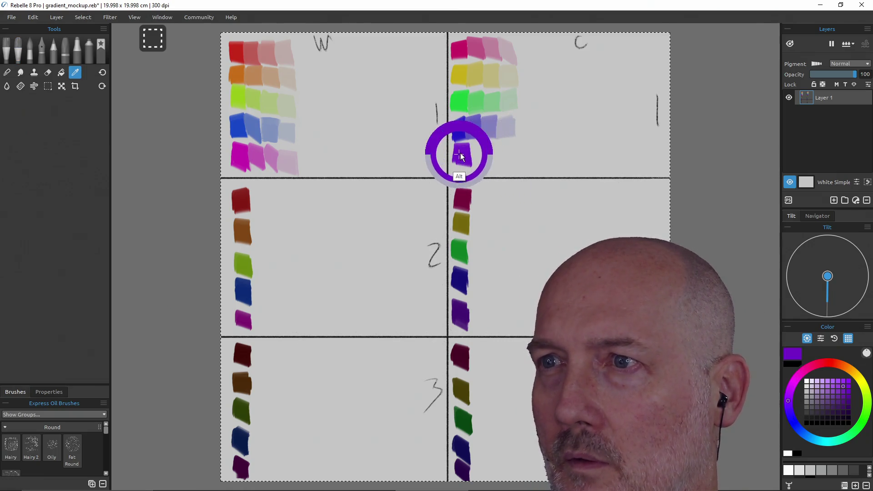
click(833, 392)
drag(476, 145, 481, 165)
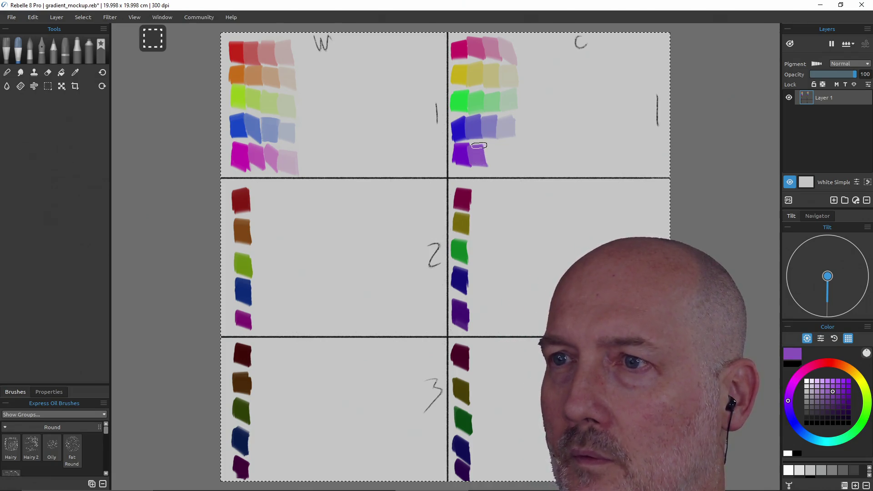
click(822, 392)
drag(495, 149, 497, 164)
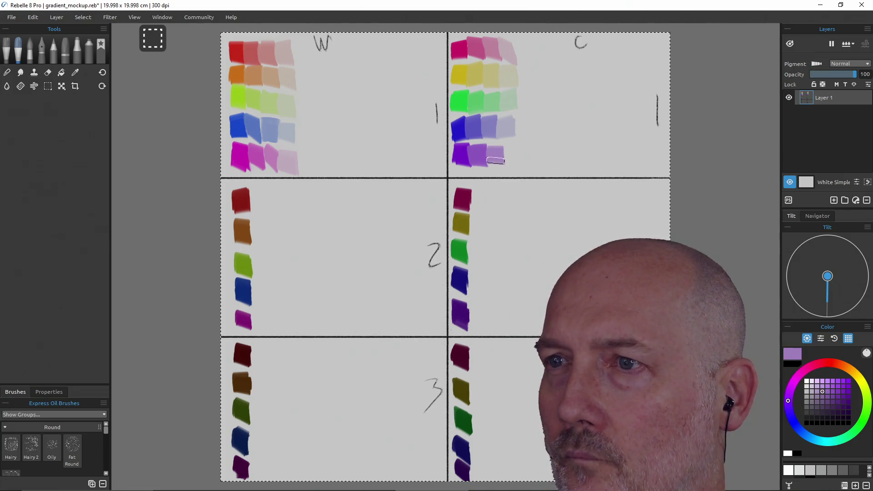
click(812, 391)
drag(514, 149, 512, 162)
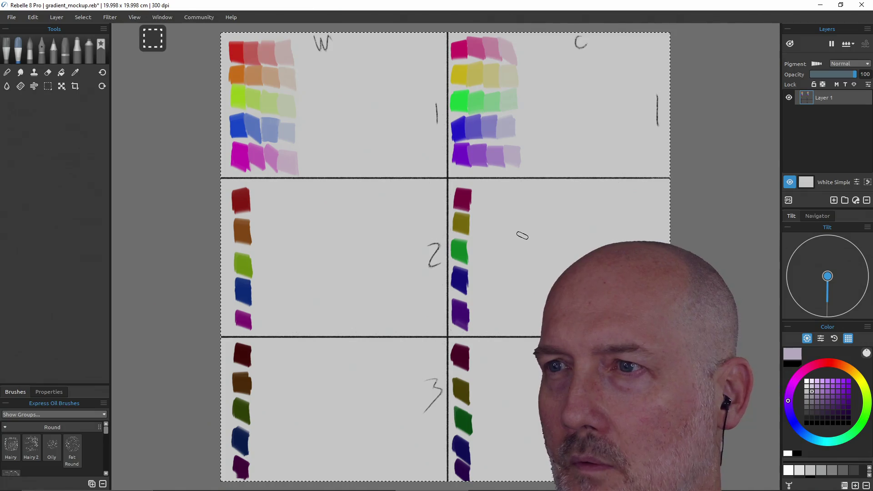
click(812, 397)
drag(504, 149, 511, 163)
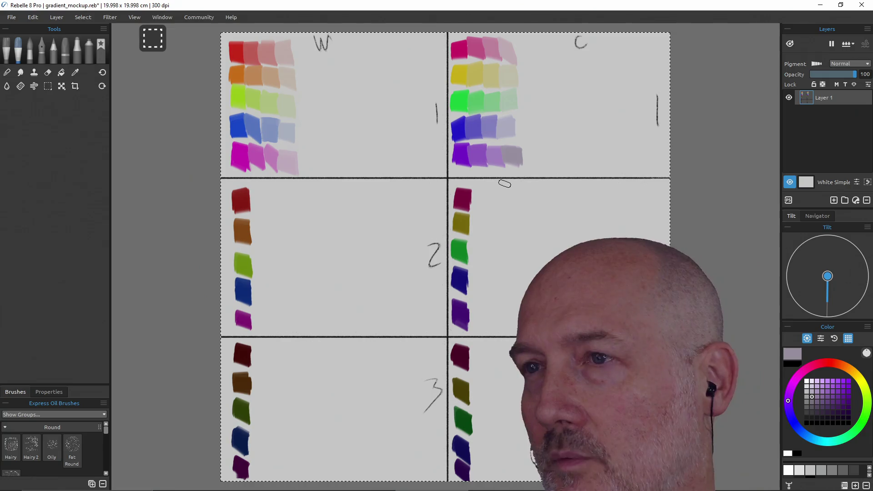
alt+click(507, 128)
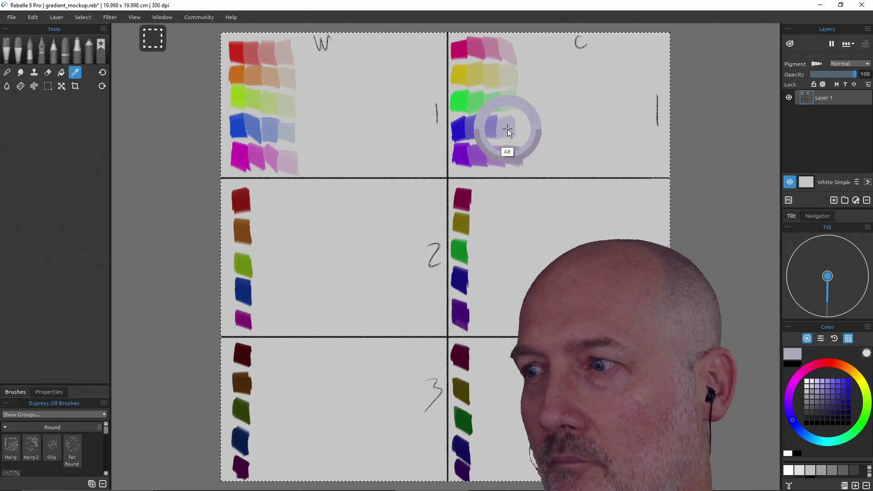
Undo the greyish lavender overpaints on the blue and violet rows
click(812, 397)
drag(502, 119, 506, 127)
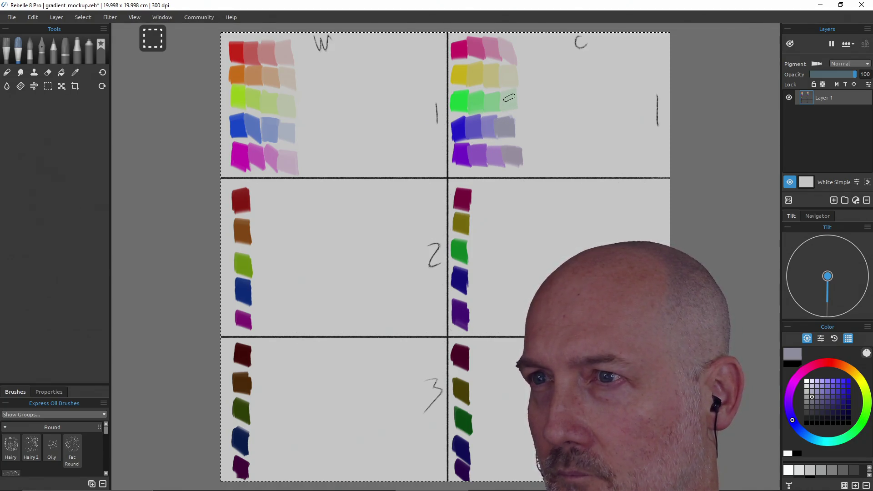
key(ctrl+z)
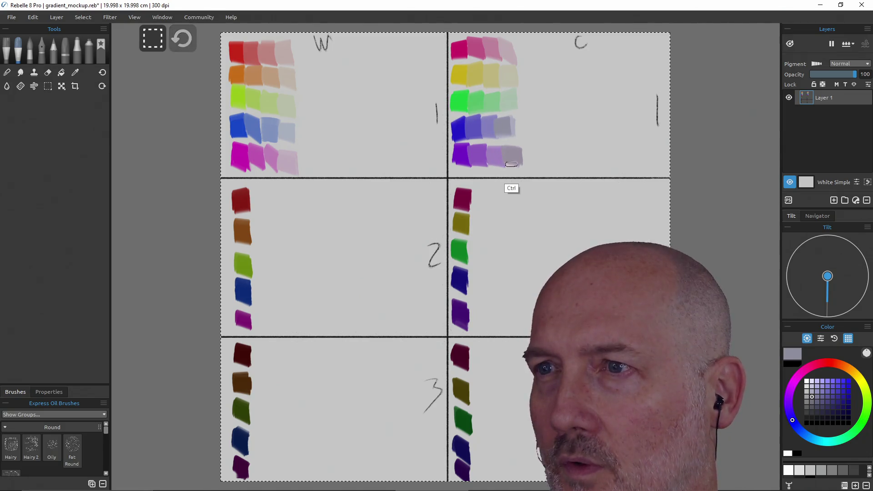
key(ctrl+z)
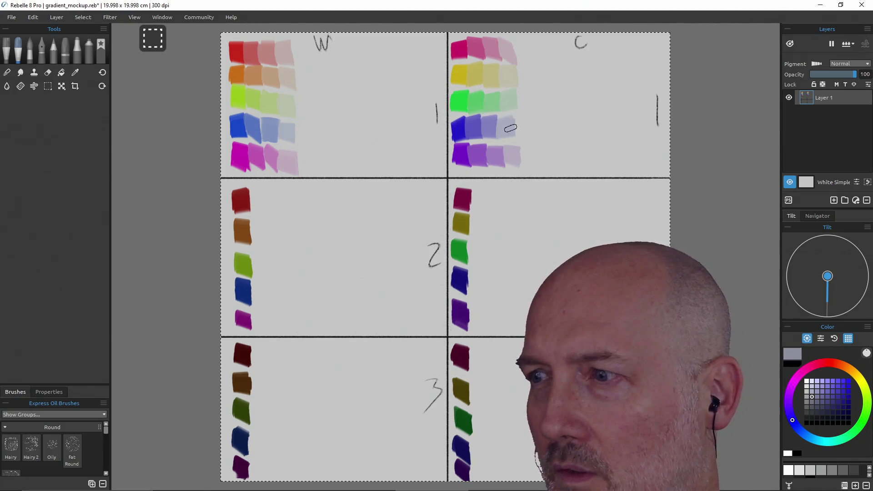
Repaint the last violet-row tint in lavender, undo the stray dab, and set white as the paint colour
ctrl+click(511, 156)
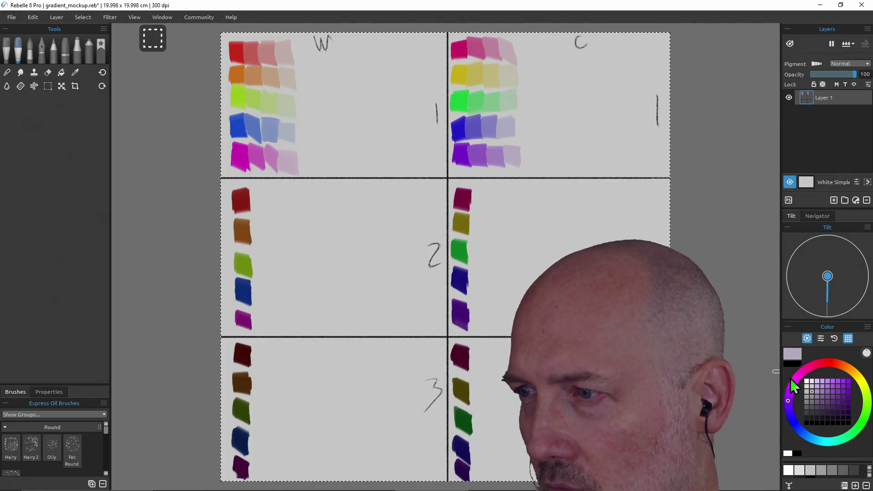
click(812, 397)
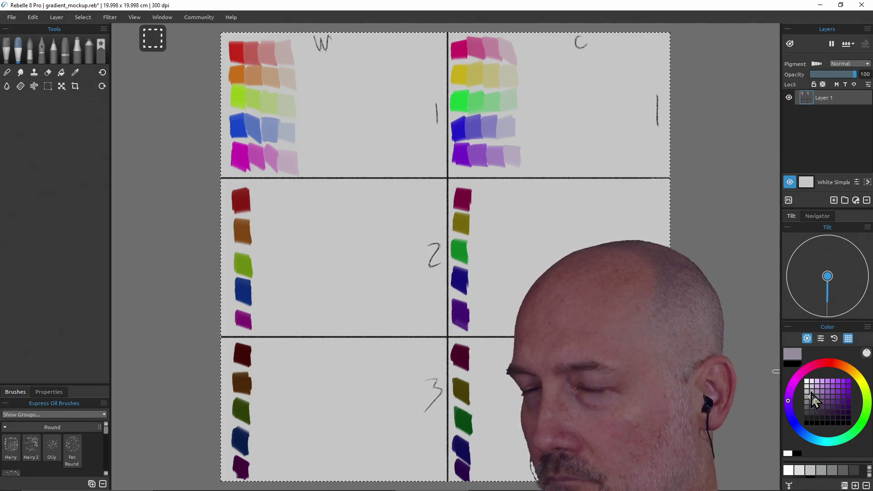
drag(510, 149, 519, 154)
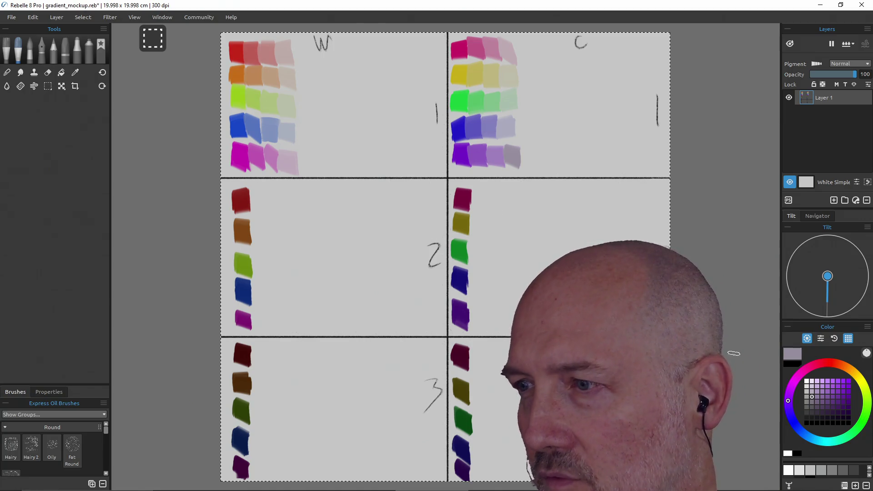
click(812, 391)
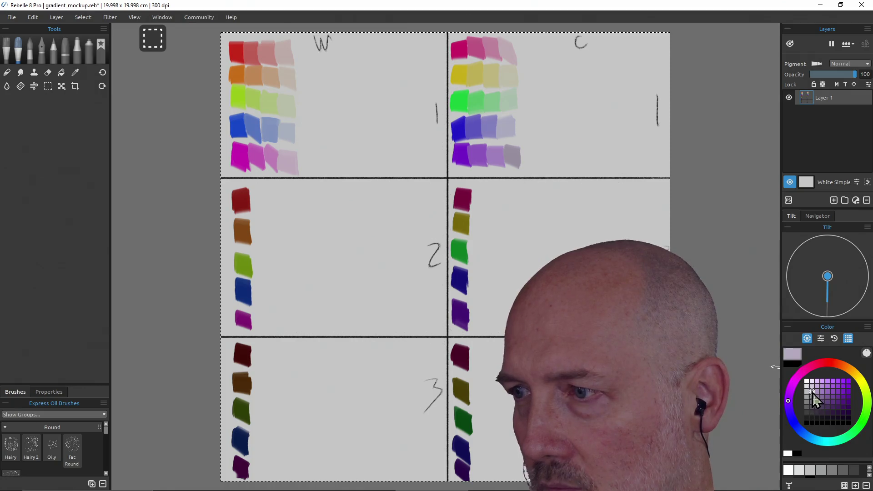
mouse_move(509, 163)
mouse_down()
mouse_move(514, 155)
mouse_move(518, 163)
mouse_up()
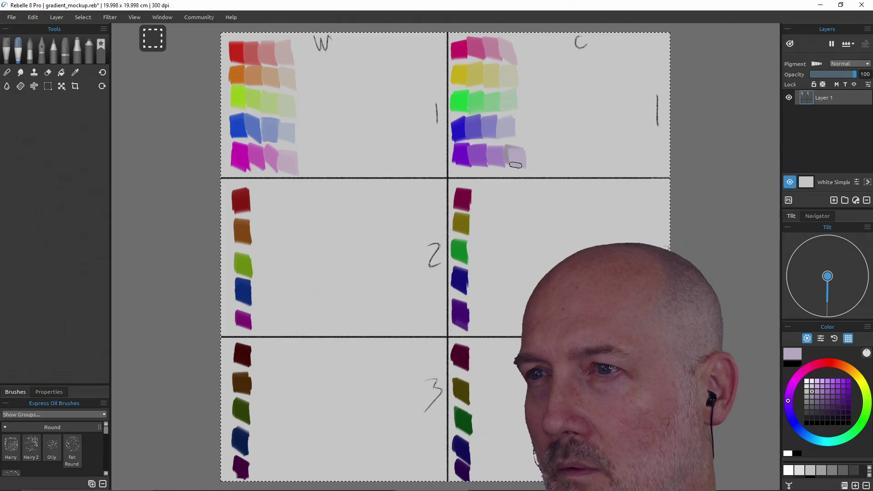
key(ctrl)
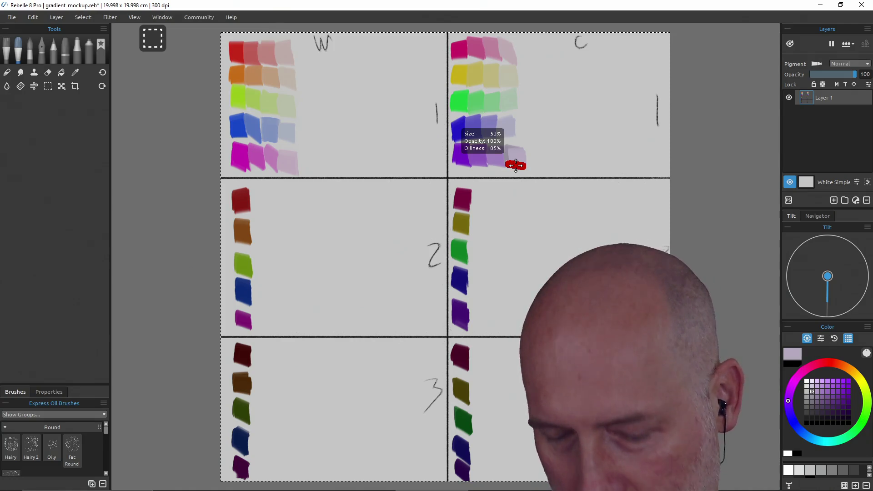
key(ctrl+z)
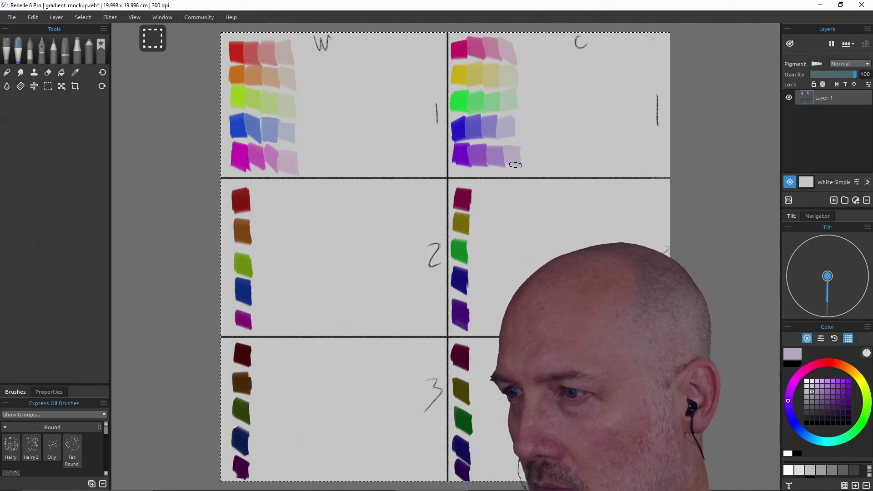
click(825, 398)
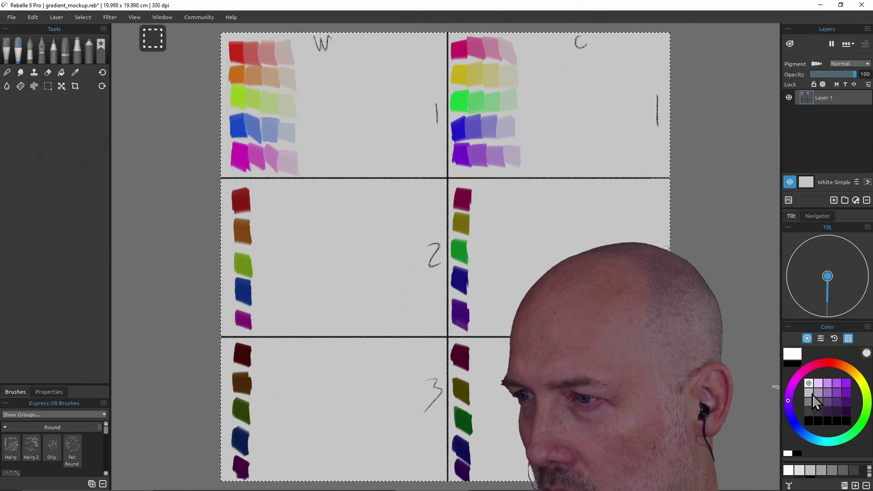
Sample the lilac tint from C-1's violet row and shift it to a slightly darker lavender paint colour
click(819, 394)
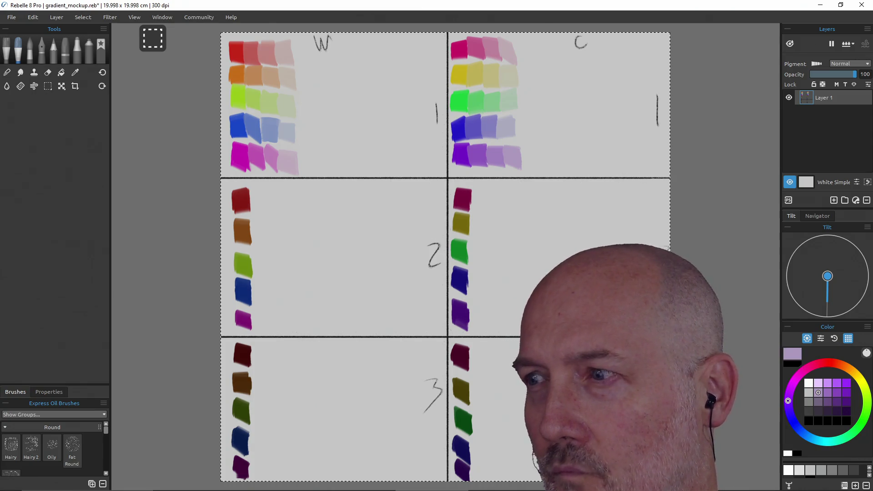
alt+click(455, 132)
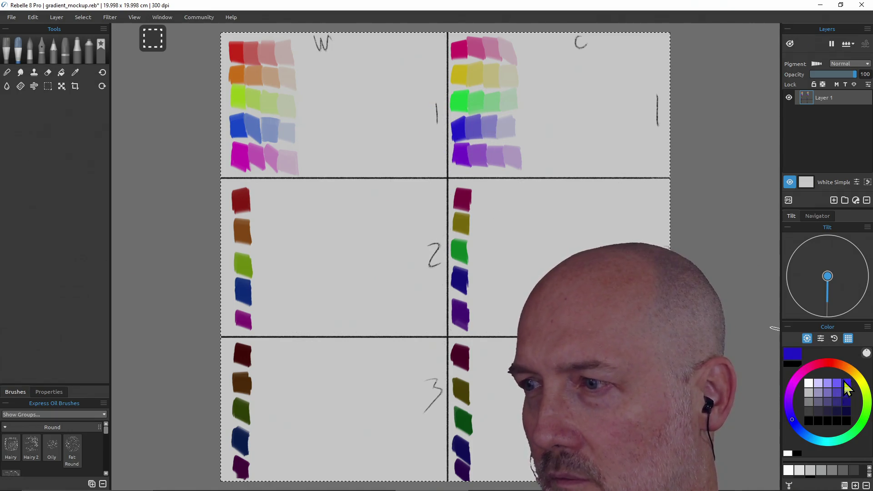
drag(839, 394, 818, 396)
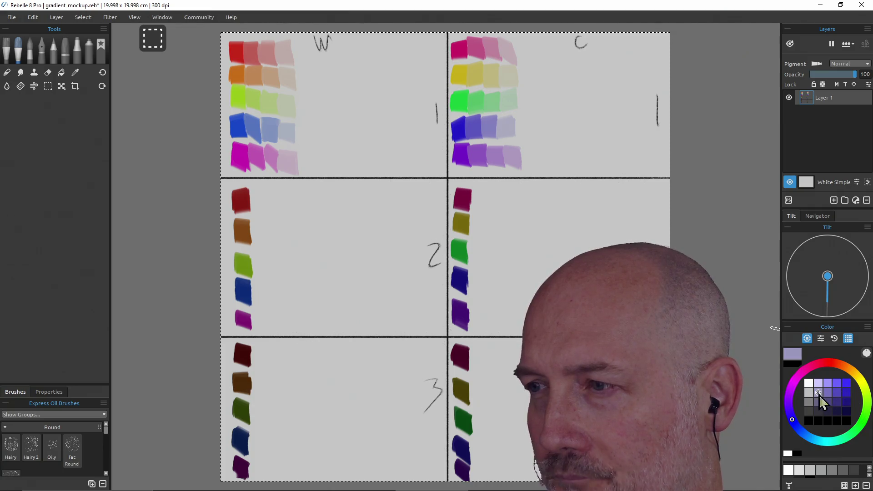
key(ctrl+z)
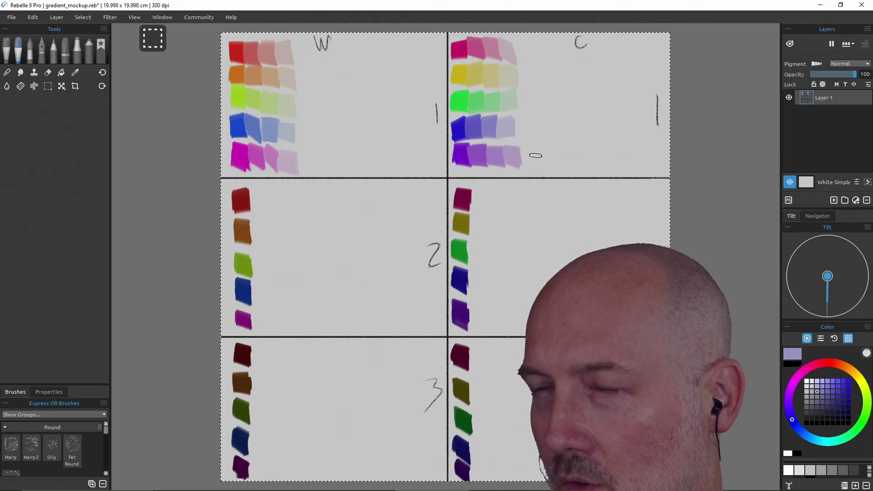
ctrl+click(512, 156)
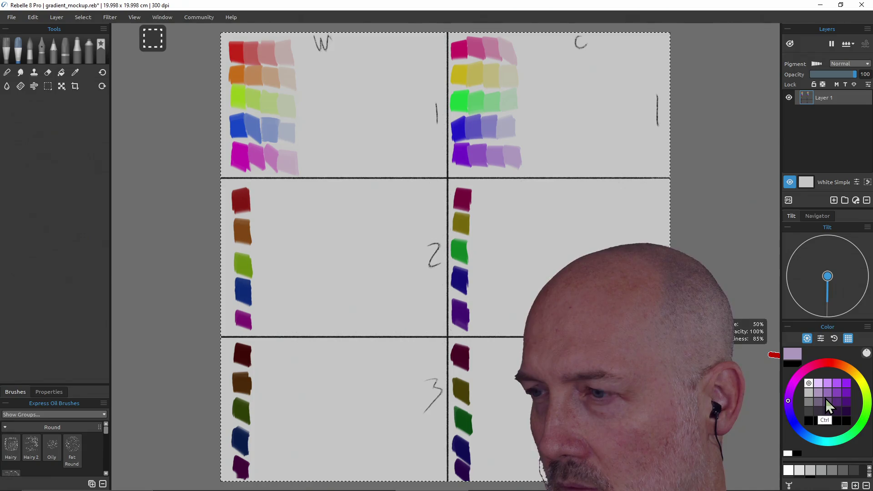
alt+click(515, 159)
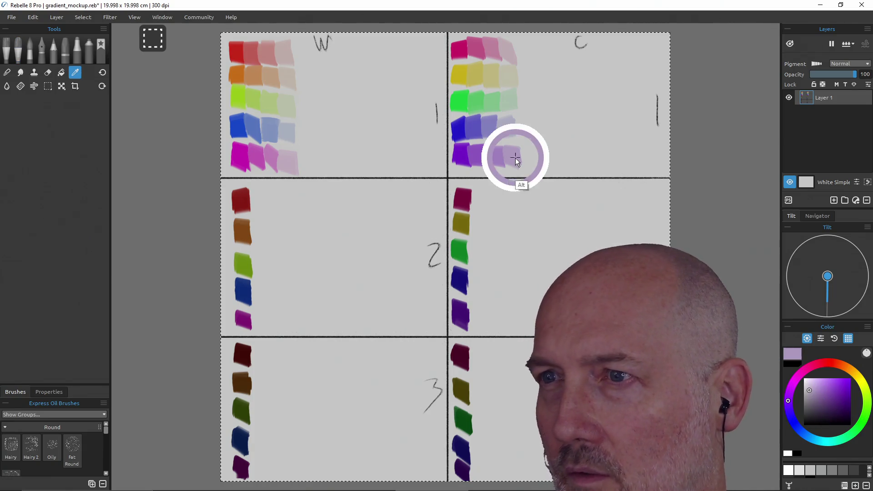
click(814, 393)
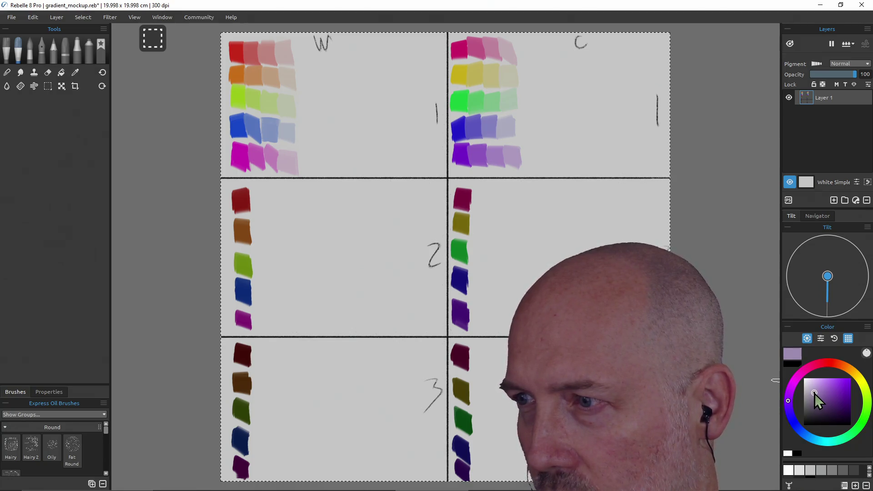
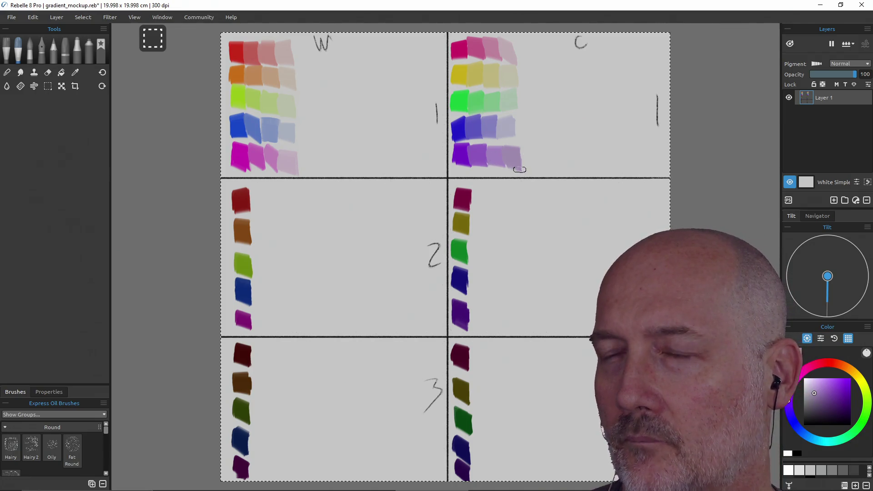
Try lavender and magenta tints sampled from the canvas and colour grid, undoing the test stroke
key(ctrl)
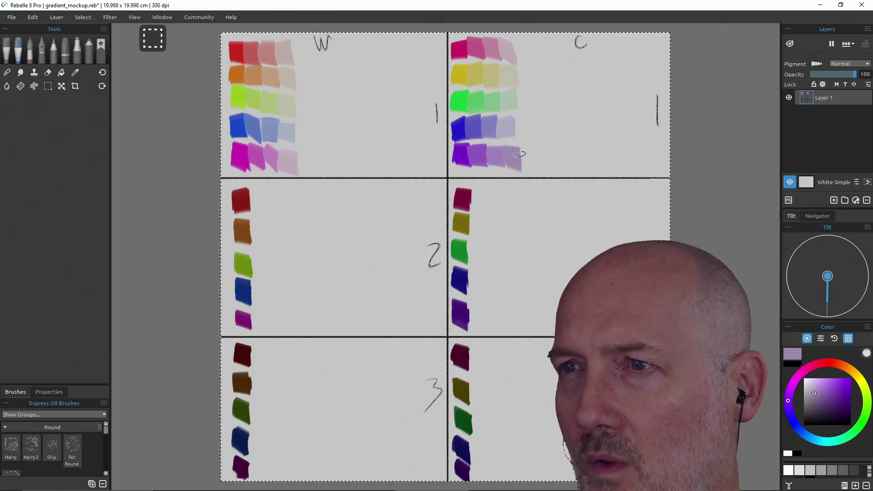
alt+click(507, 133)
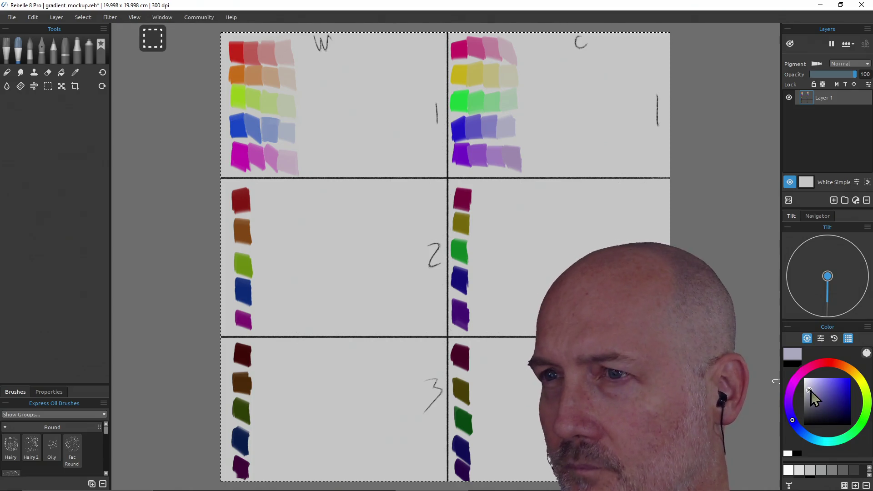
alt+click(256, 157)
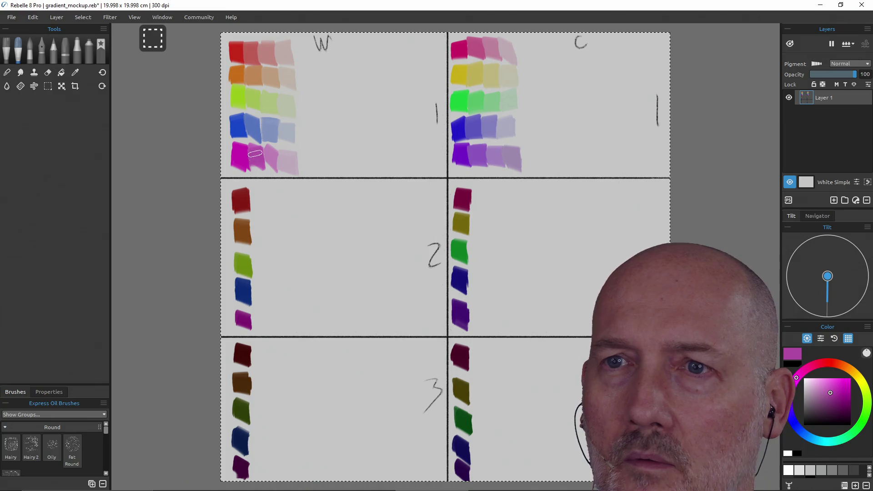
drag(262, 160, 274, 152)
click(820, 395)
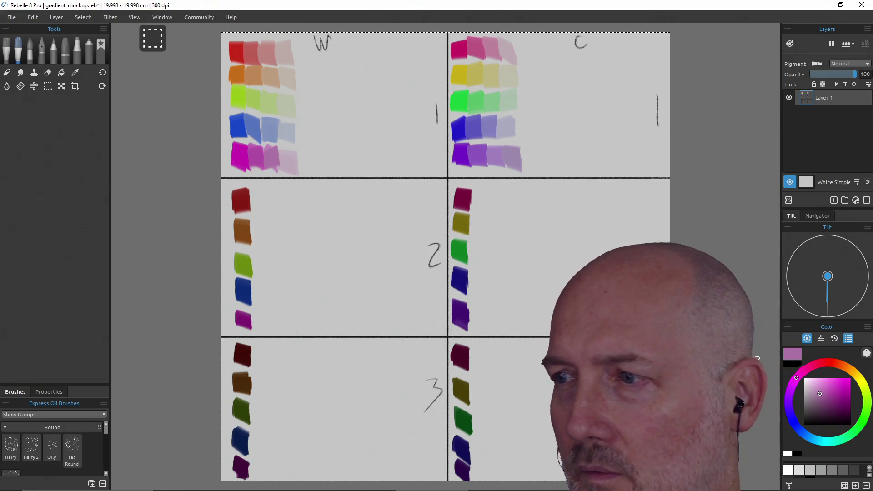
click(814, 394)
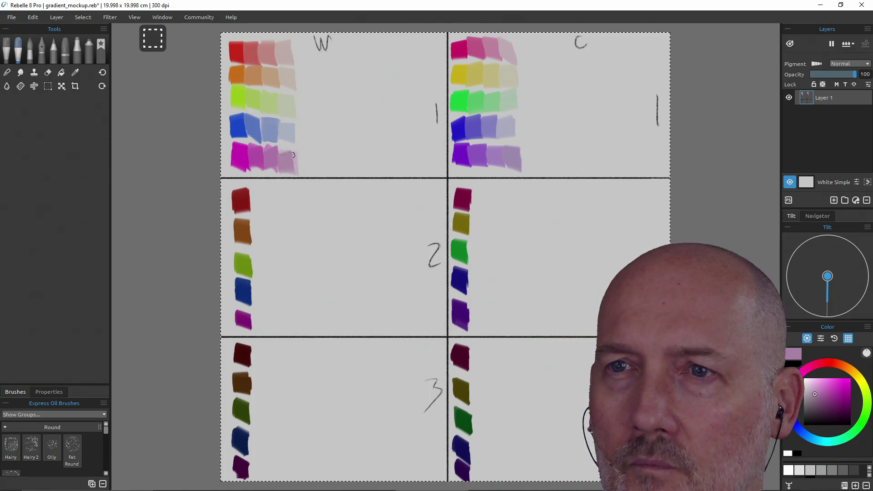
key(ctrl+z)
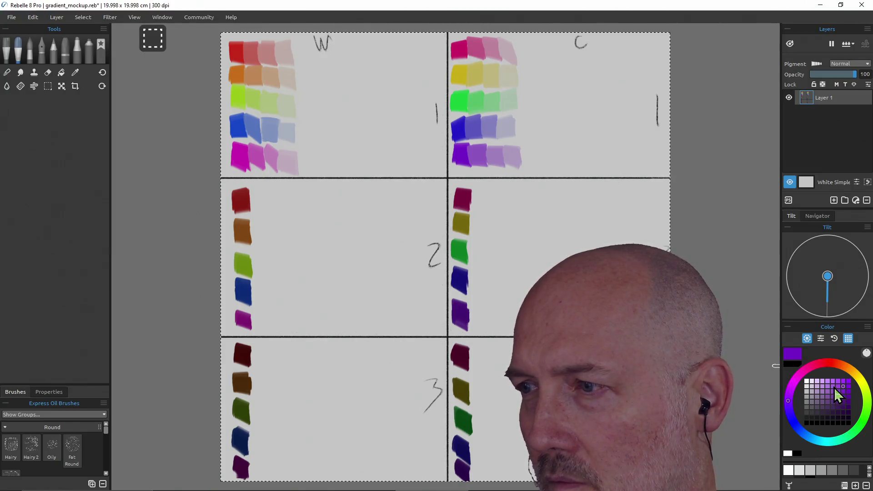
Compare lighter, darker and greyer purples in the colour grid, then sample the dark red swatch
click(832, 386)
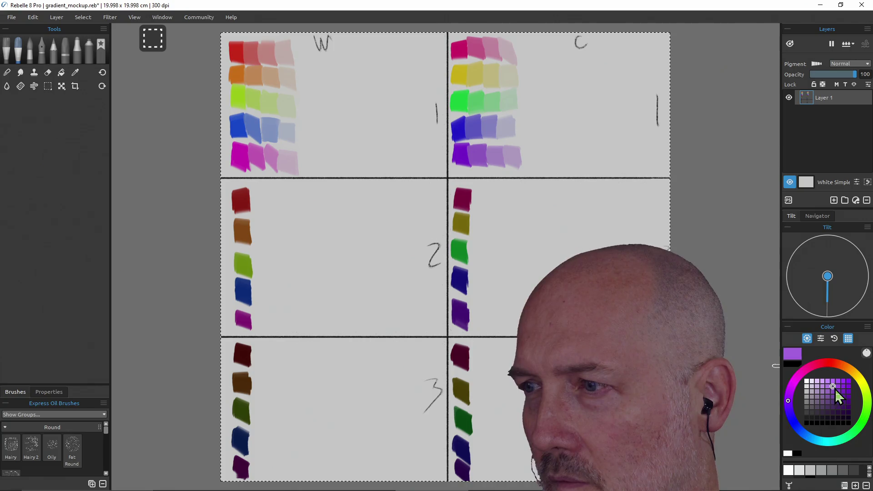
click(833, 391)
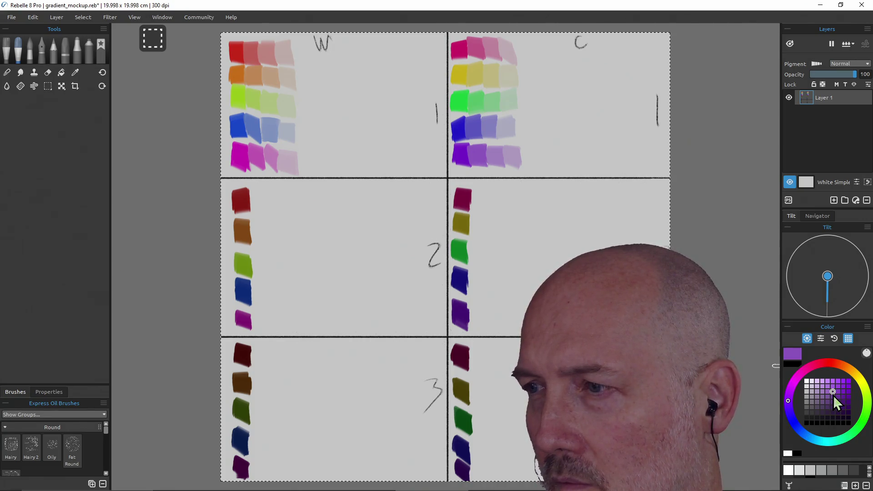
click(823, 396)
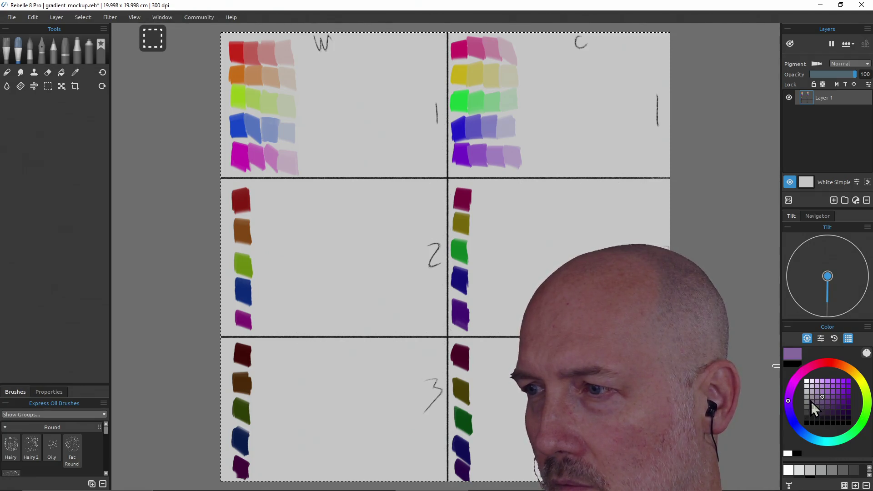
click(813, 397)
click(812, 403)
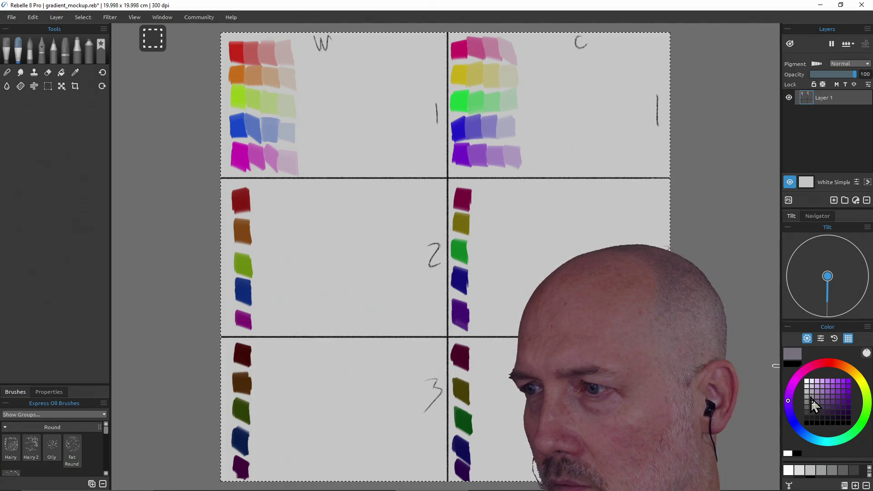
alt+click(243, 200)
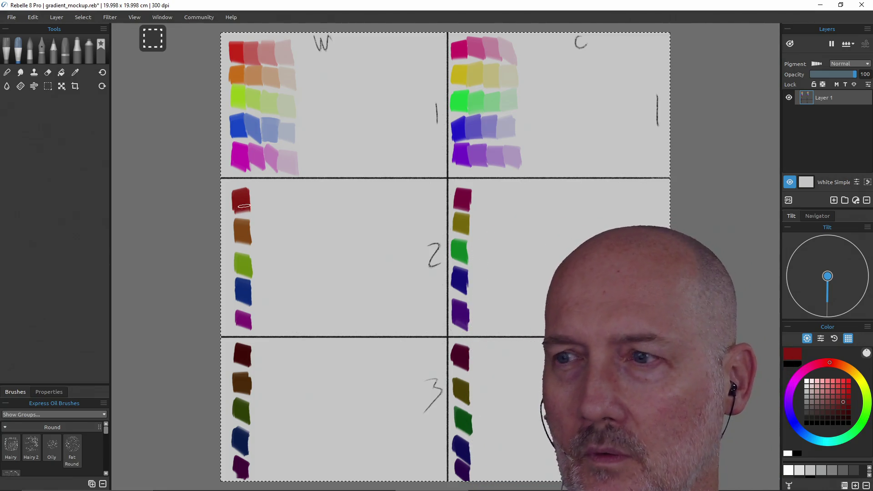
Paint a dark muted red dab and a greyer red dab beside the red swatch
click(833, 408)
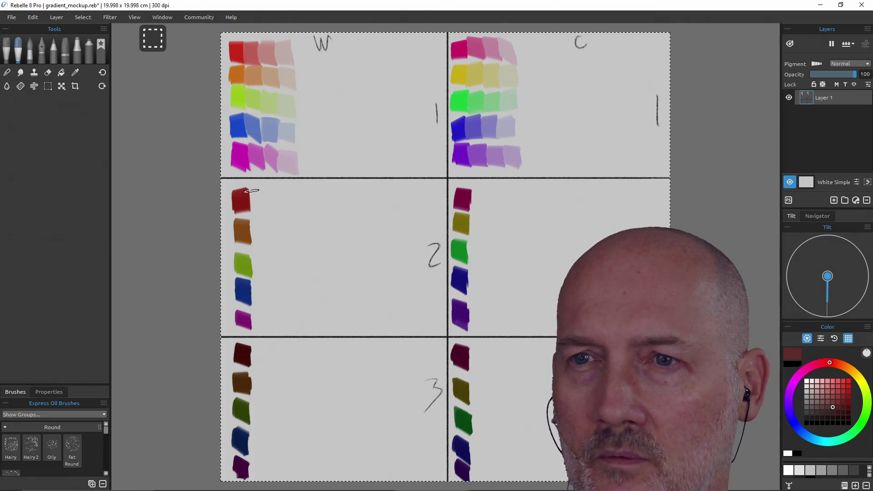
drag(258, 194, 259, 209)
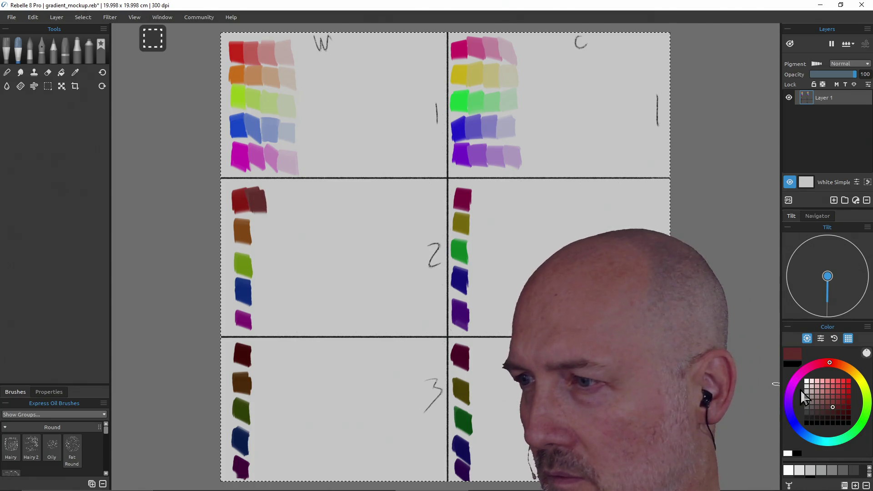
click(822, 408)
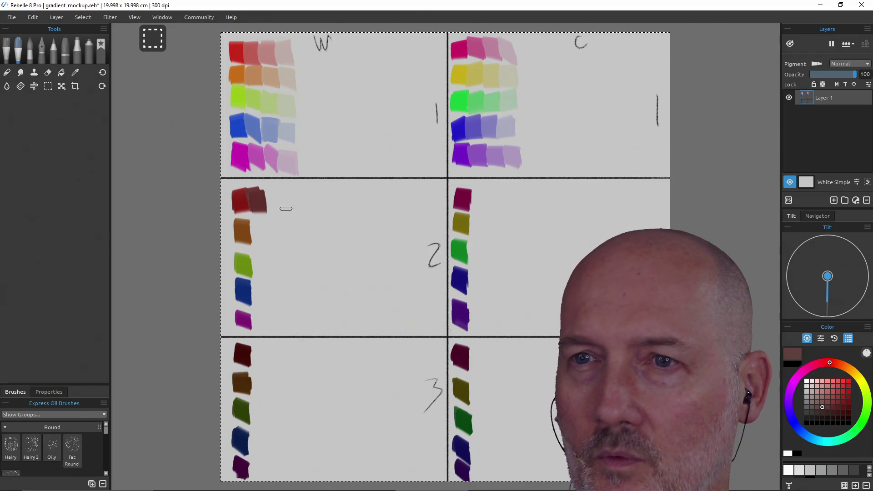
drag(271, 193, 272, 209)
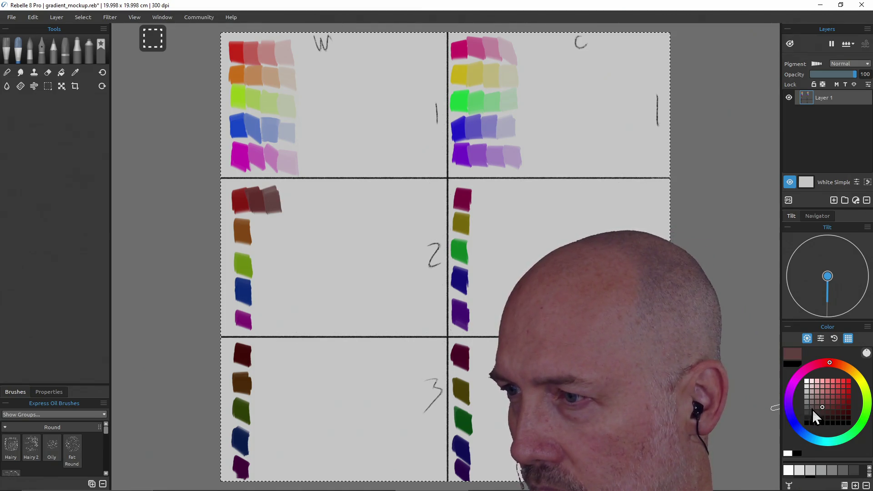
click(822, 413)
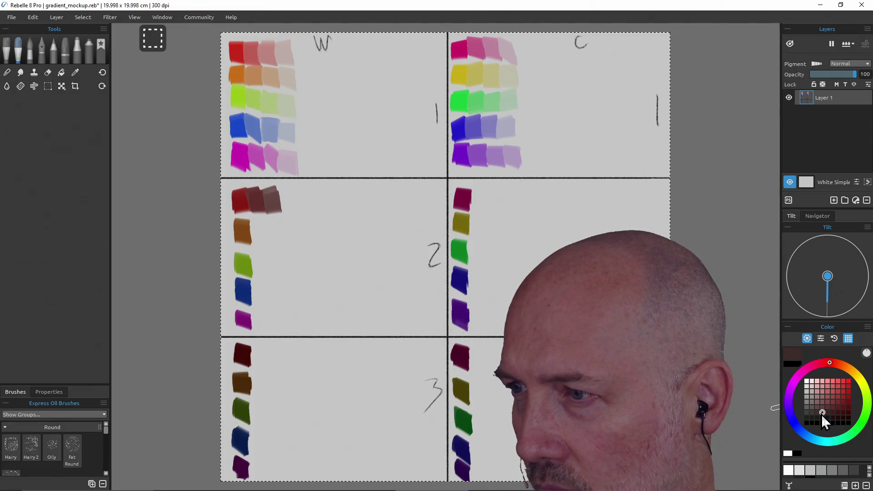
drag(272, 190, 272, 209)
Undo the too-dark third dab, end the red row with a greyish red, and sample the brown swatch
key(ctrl)
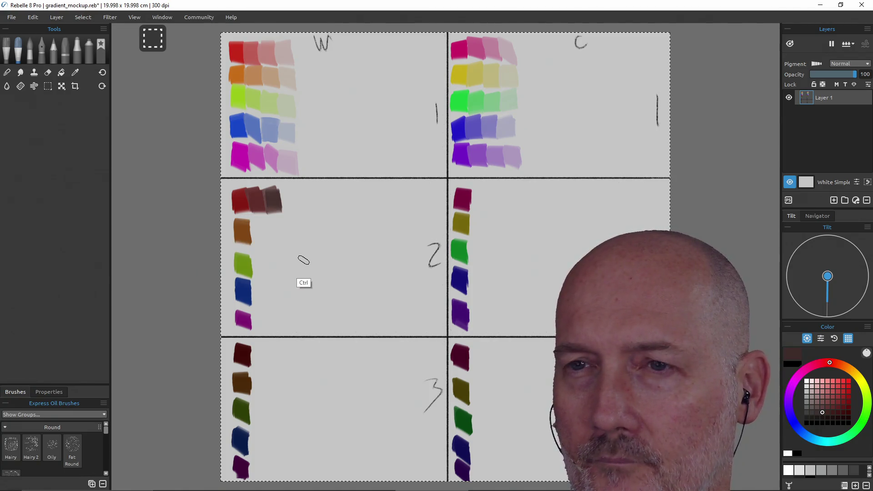
key(ctrl+z)
click(822, 407)
click(812, 407)
drag(272, 190, 291, 202)
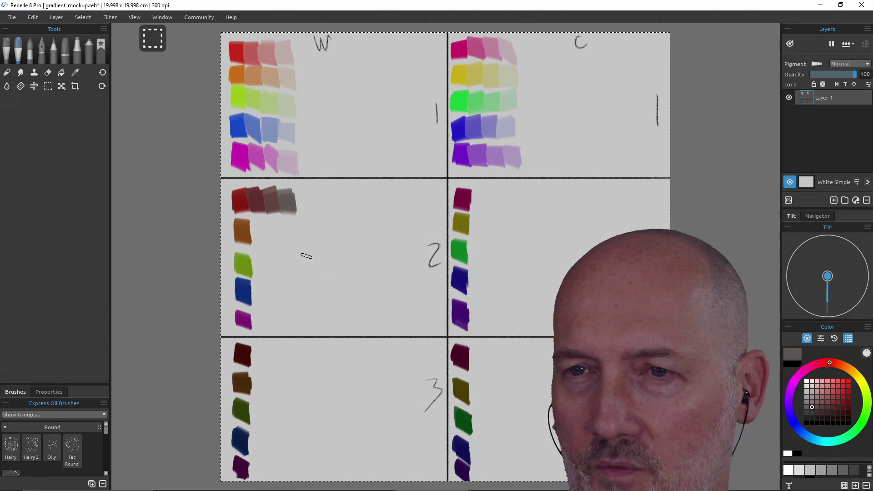
alt+click(239, 231)
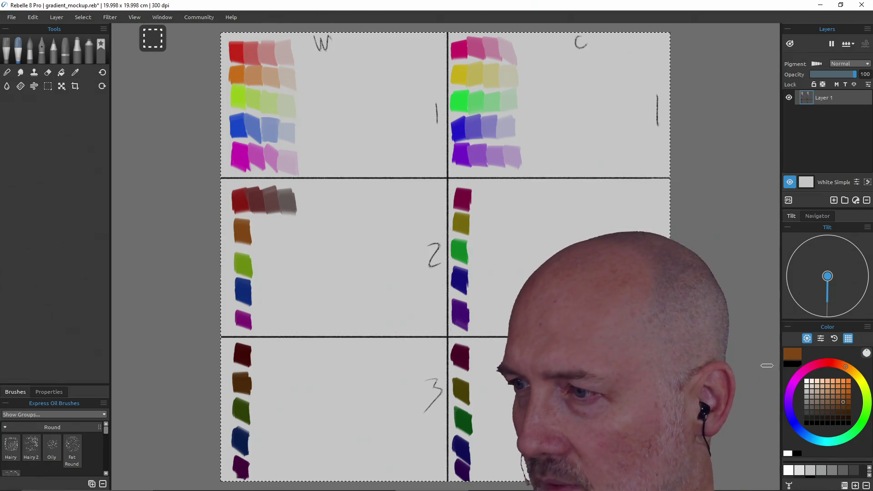
Paint a darker brown and a greyish-brown dab beside the brown swatch, then sample the green swatch
click(833, 407)
drag(243, 225, 260, 244)
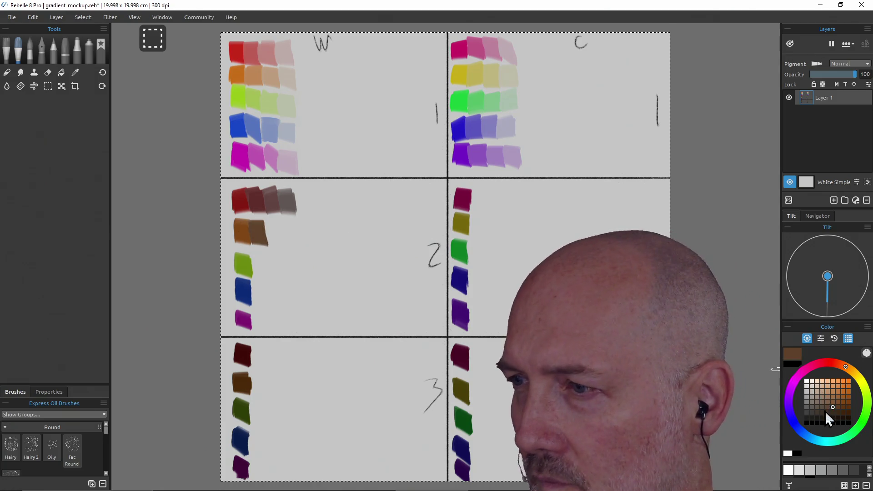
click(822, 407)
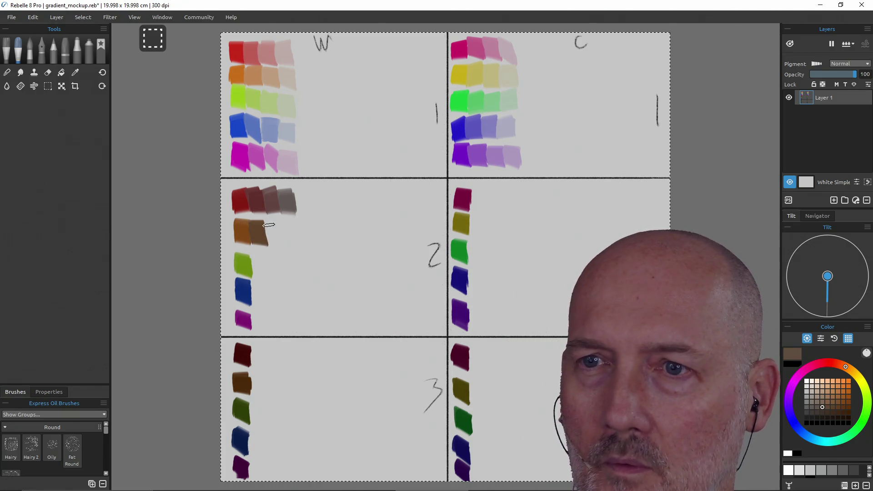
drag(274, 228, 277, 243)
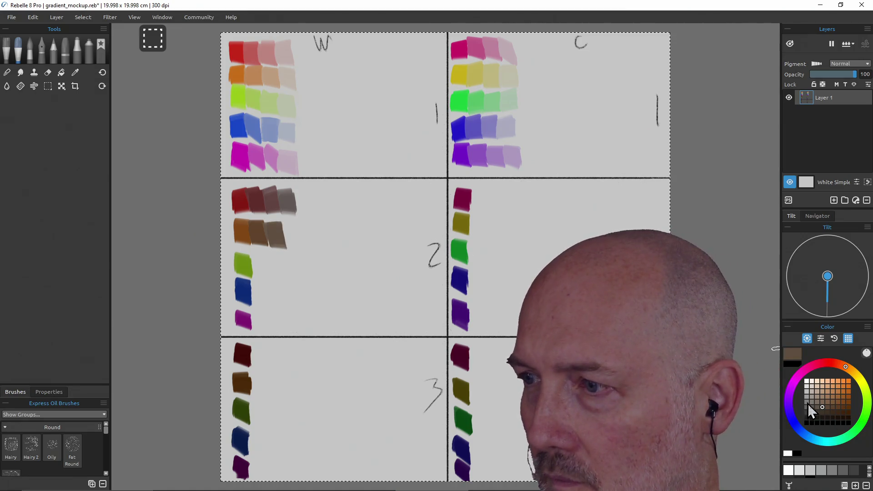
click(812, 407)
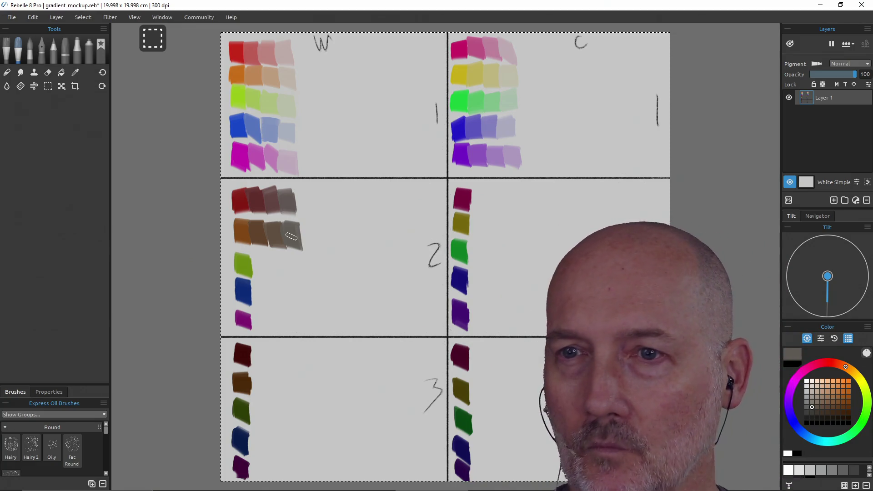
alt+click(244, 265)
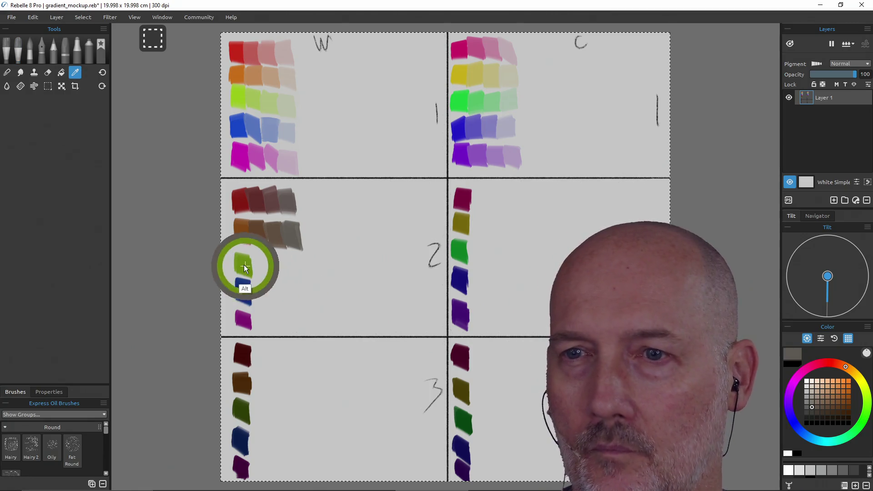
Paint darker, greyer and grey-olive dabs to the right of the green swatch
click(833, 407)
drag(262, 277, 260, 257)
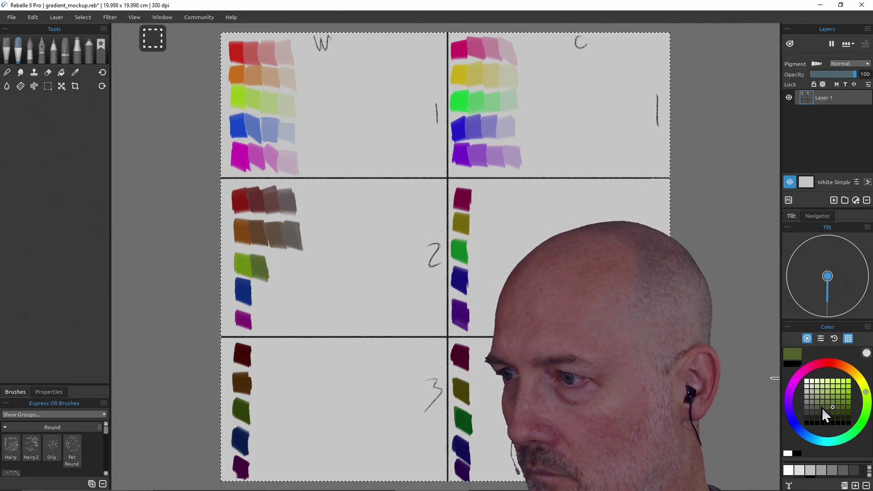
click(822, 407)
drag(277, 277, 274, 261)
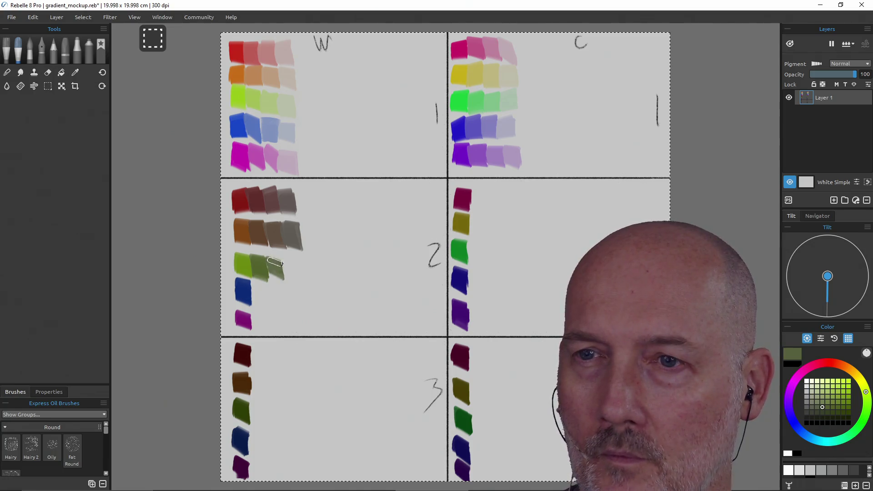
click(811, 407)
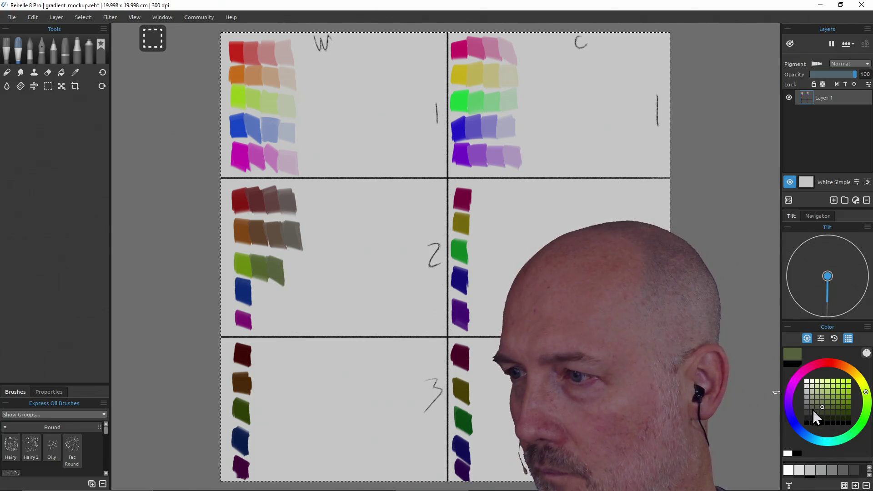
drag(291, 257, 301, 281)
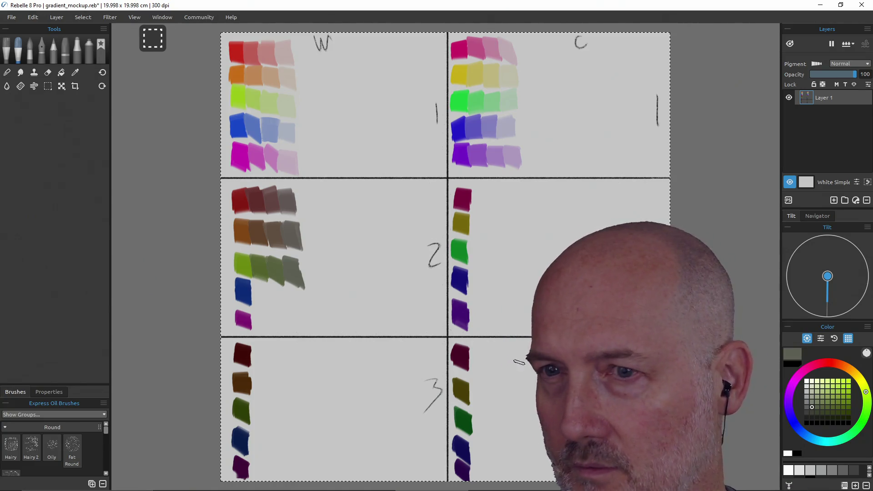
Resample the green, try darker and lighter olives, and undo the green tint strokes
key(alt)
alt+click(259, 282)
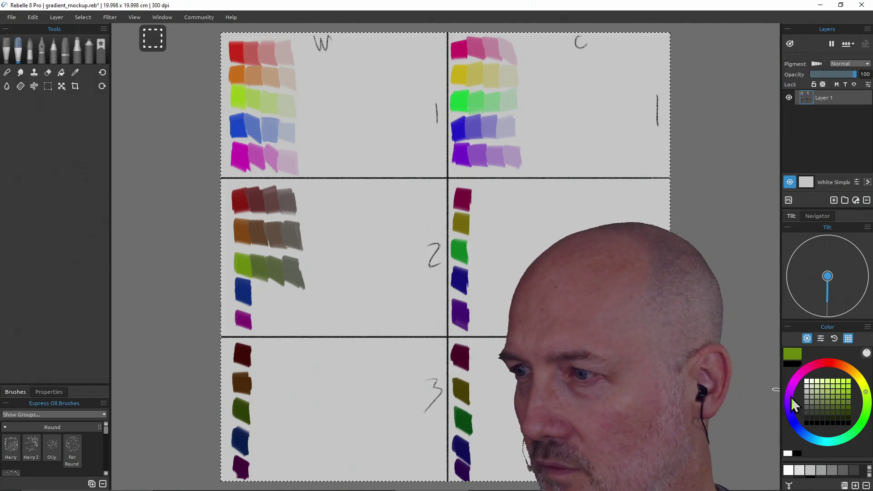
click(849, 408)
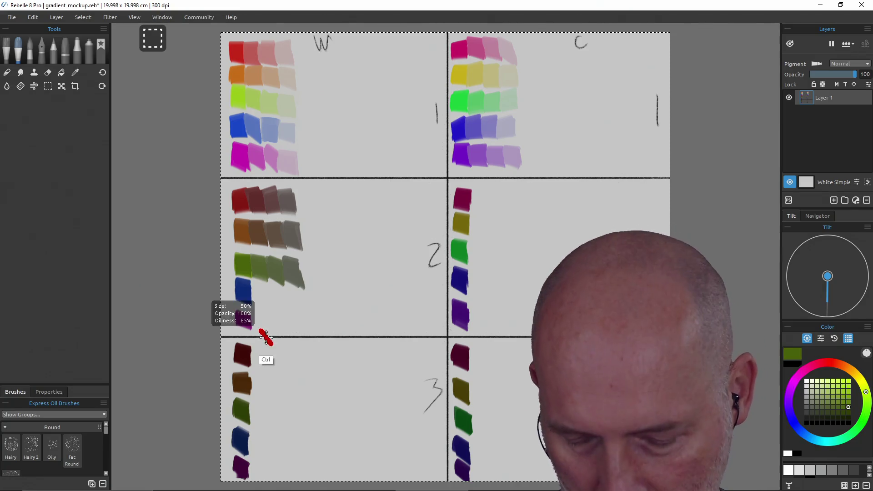
key(ctrl+z)
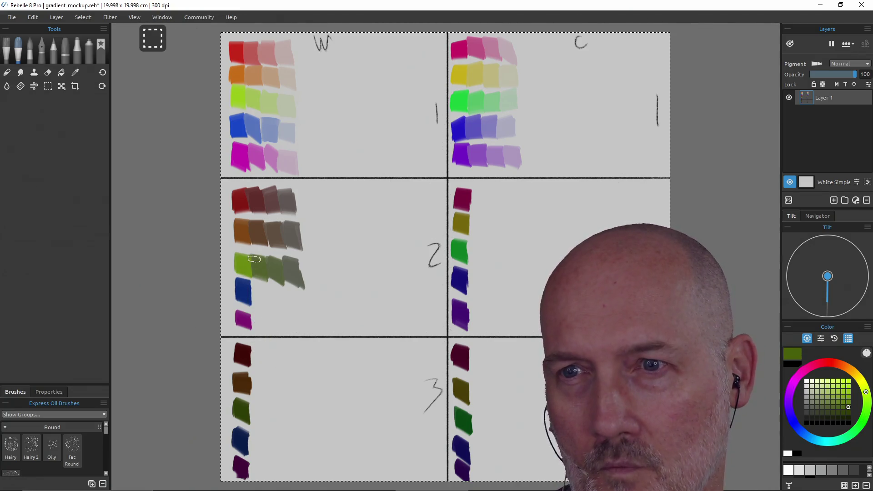
alt+click(257, 268)
click(828, 402)
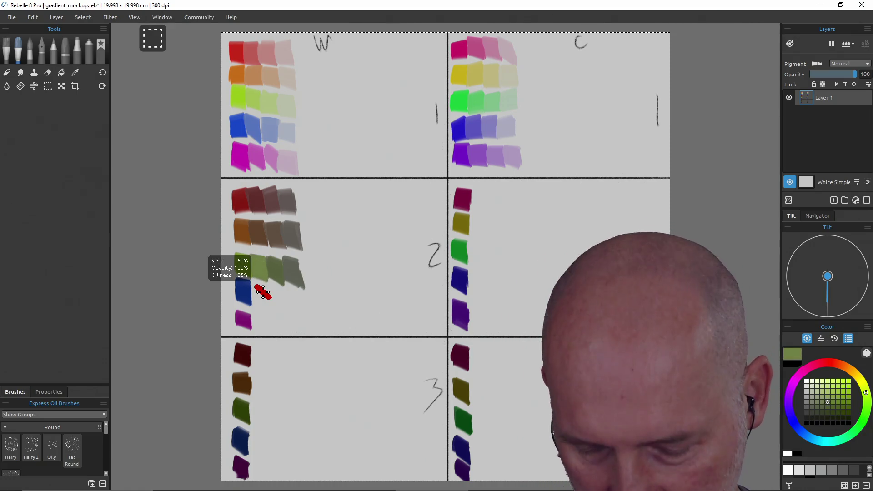
key(ctrl+z)
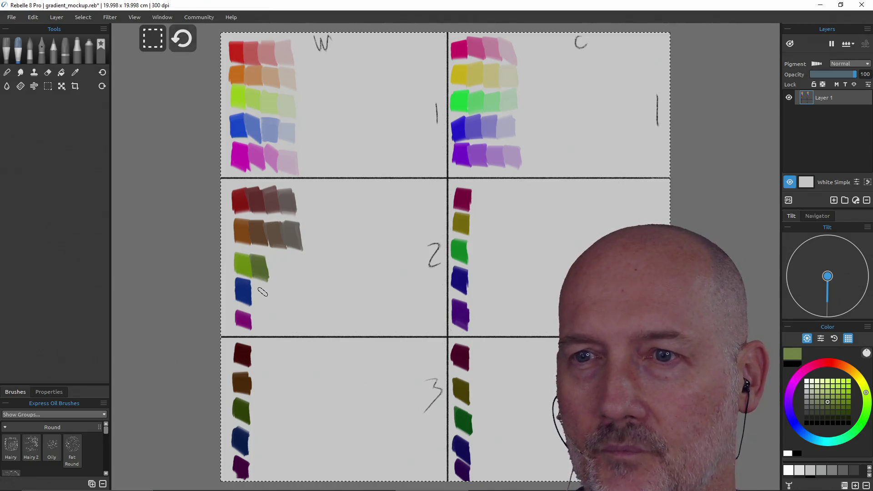
Undo the leftover tints and repaint the red row with muted rose, mauve and grey-mauve swatches
key(ctrl+z)
key(ctrl+z)
key(ctrl+z)
key(ctrl+z)
key(ctrl+z)
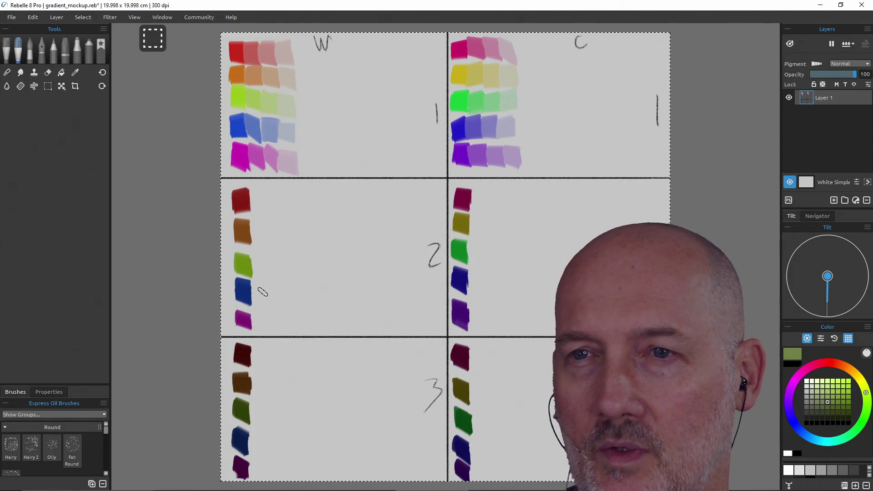
click(240, 200)
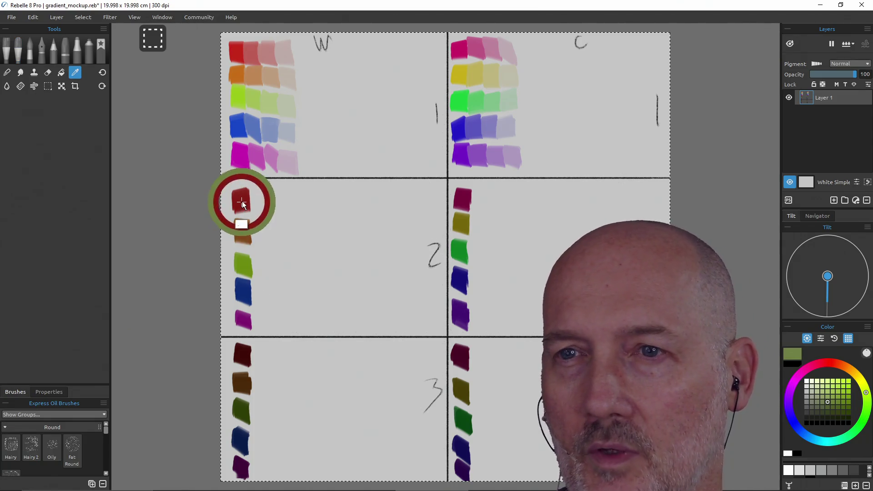
click(833, 402)
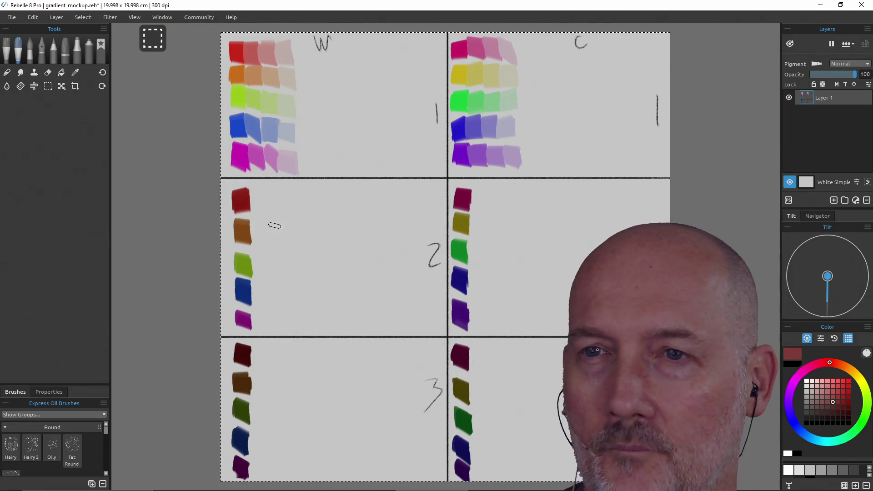
mouse_move(250, 193)
mouse_down()
mouse_move(262, 206)
mouse_move(258, 200)
mouse_up()
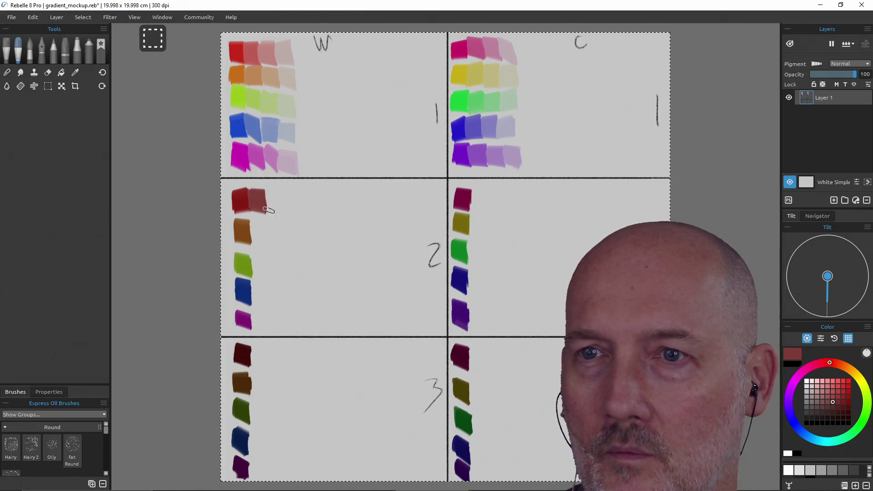
click(821, 403)
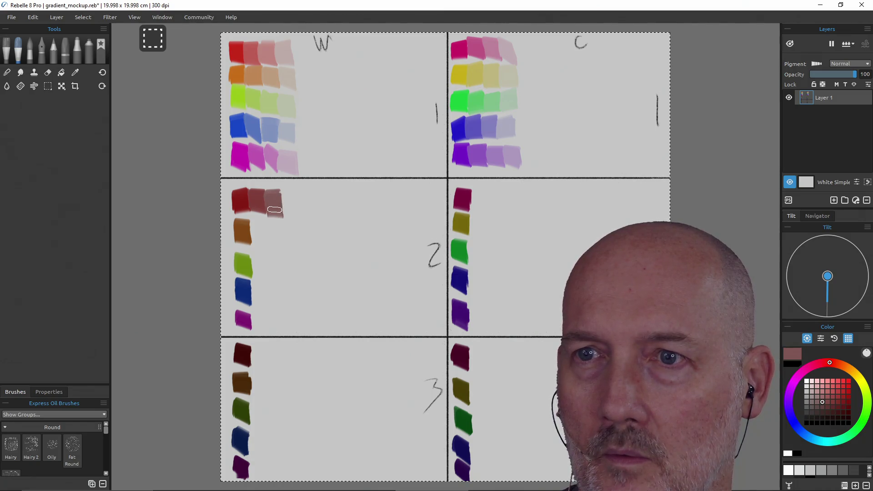
key(ctrl+z)
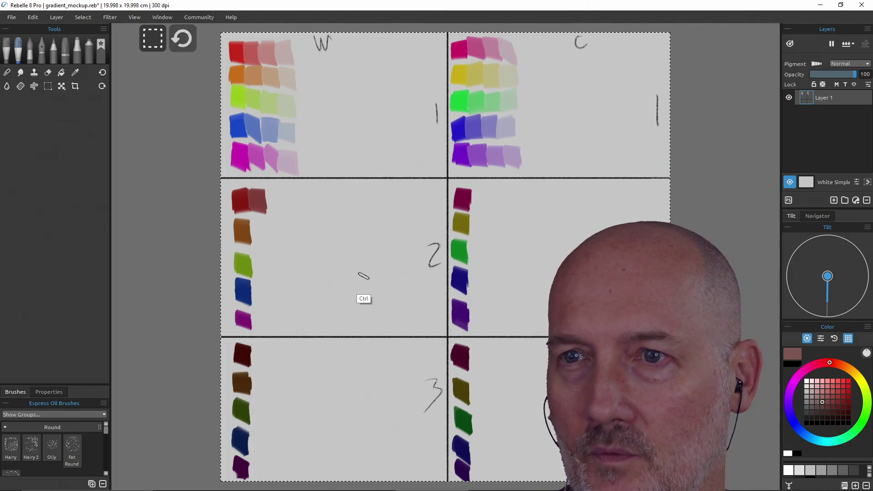
click(823, 408)
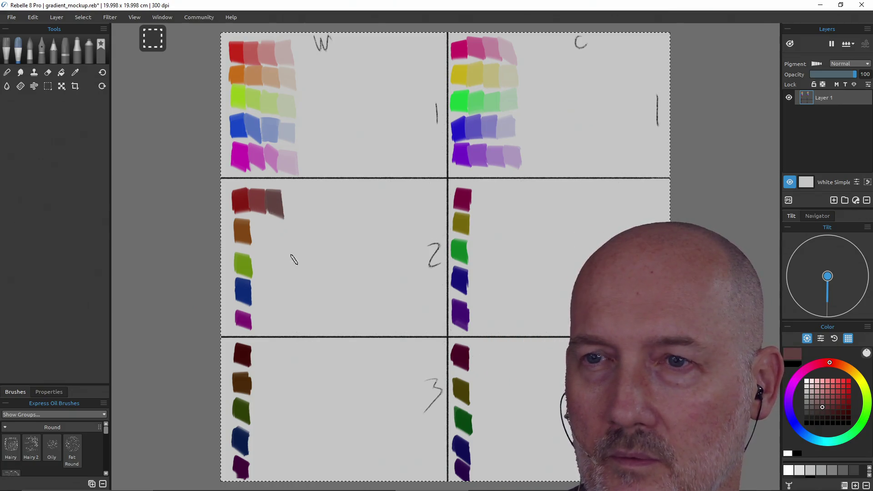
key(ctrl+z)
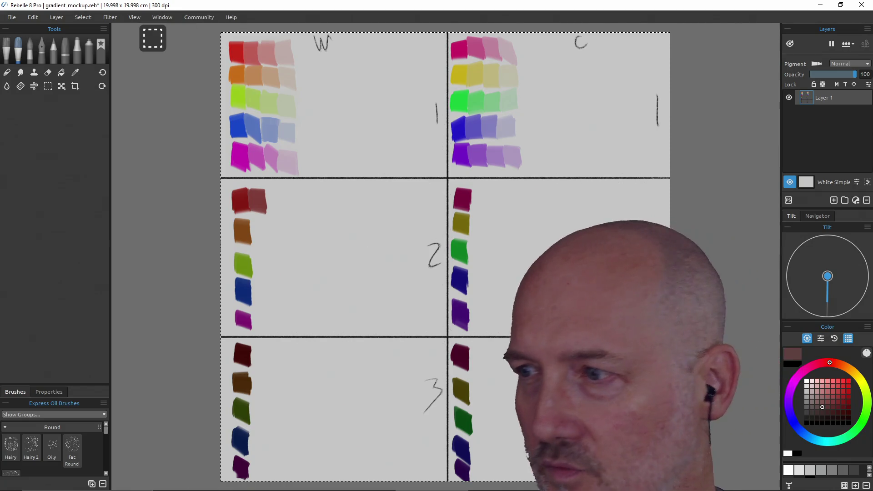
click(822, 402)
mouse_move(266, 193)
mouse_down()
mouse_move(281, 196)
mouse_move(276, 212)
mouse_up()
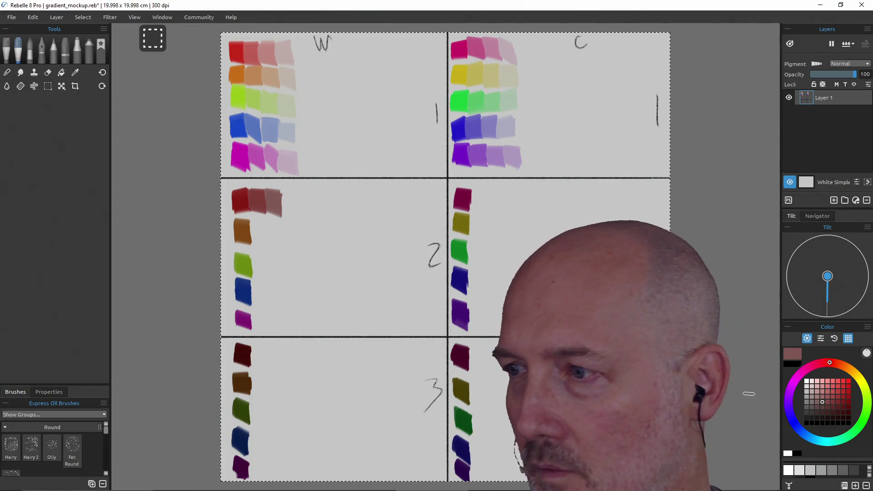
click(812, 402)
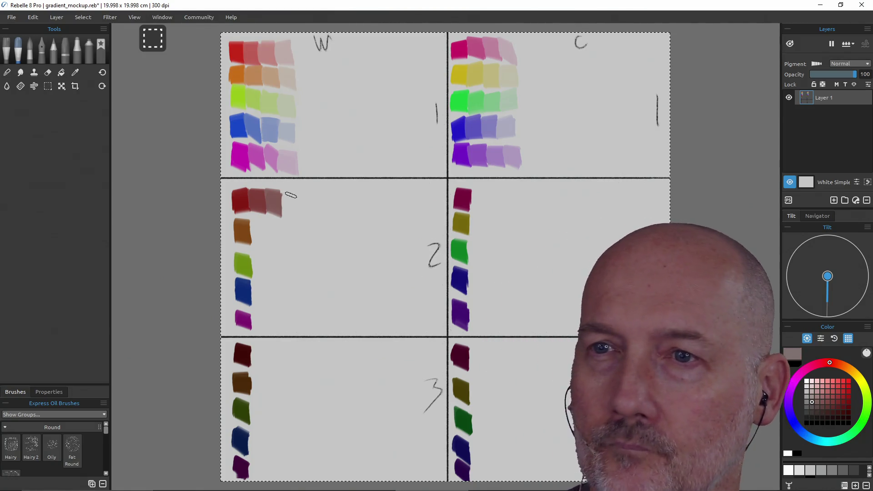
drag(289, 206, 289, 218)
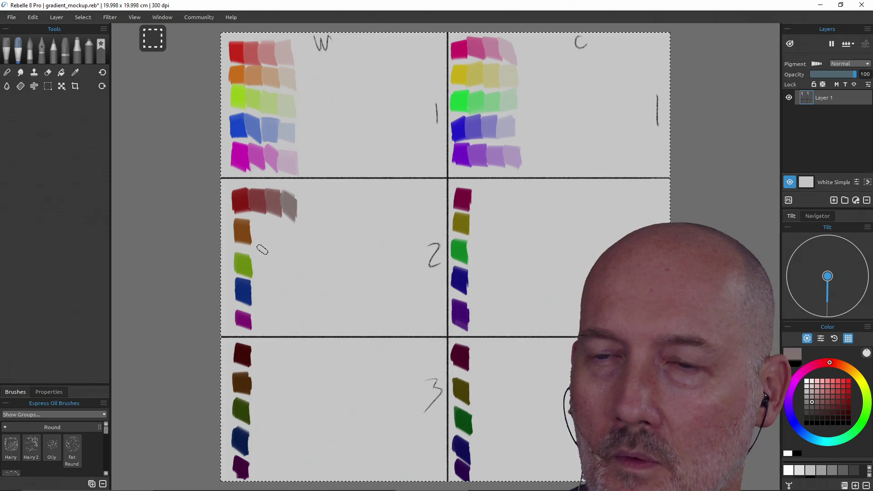
Sample the brown swatch and paint lighter brown, greyish-brown and grey swatches beside it
alt+click(242, 231)
click(833, 402)
drag(256, 226, 258, 245)
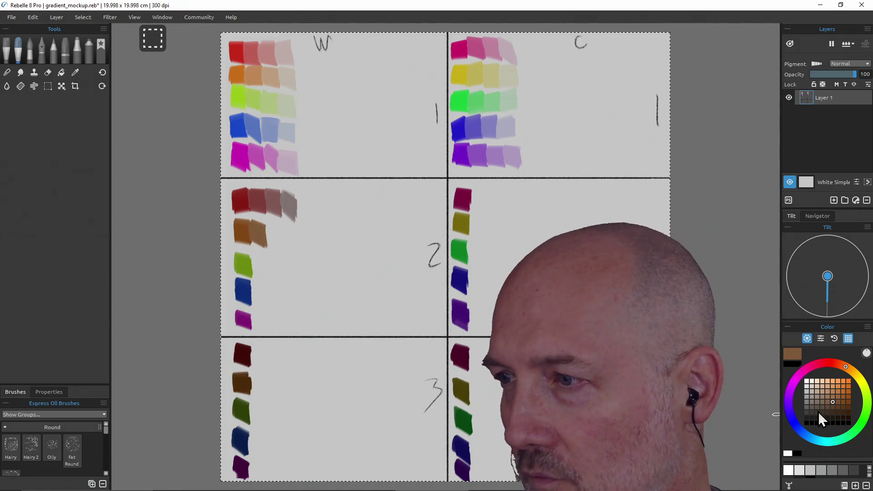
click(822, 402)
drag(271, 229, 274, 242)
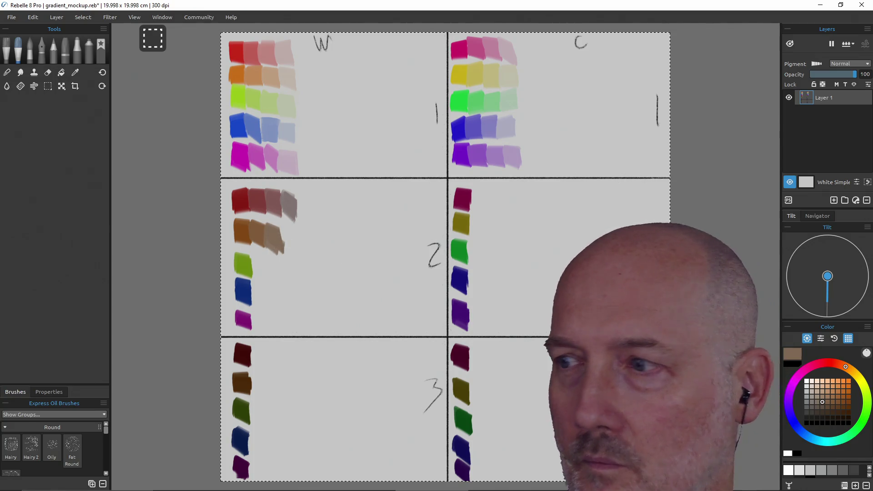
click(813, 402)
mouse_move(284, 228)
mouse_down()
mouse_move(292, 246)
mouse_move(287, 234)
mouse_up()
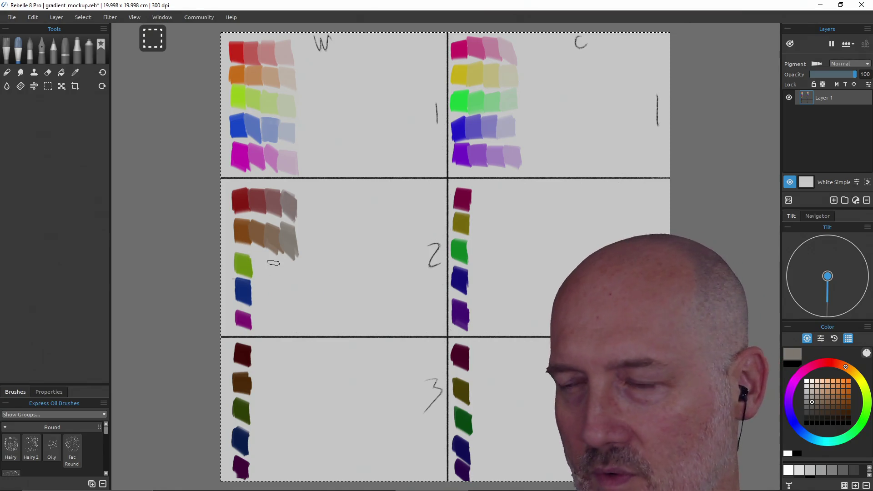
Sample the green swatch and add green, greyish-green and grey-green dabs after undoing an olive trial
alt+click(243, 268)
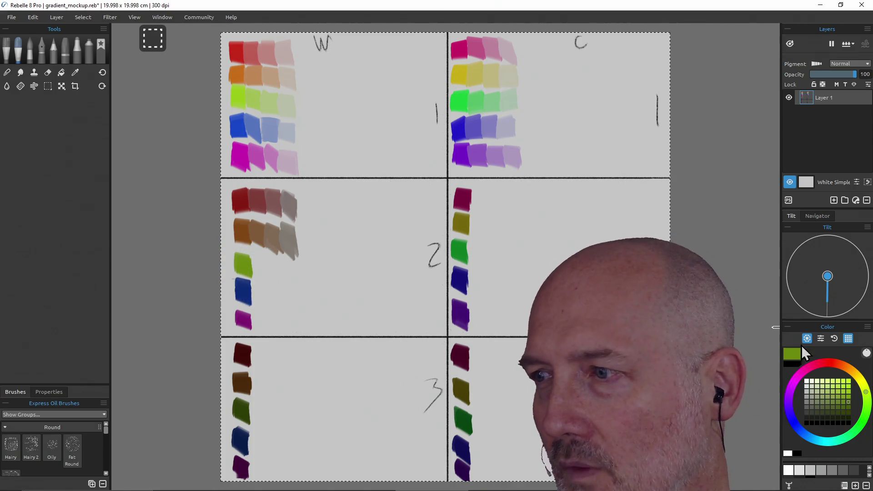
click(838, 408)
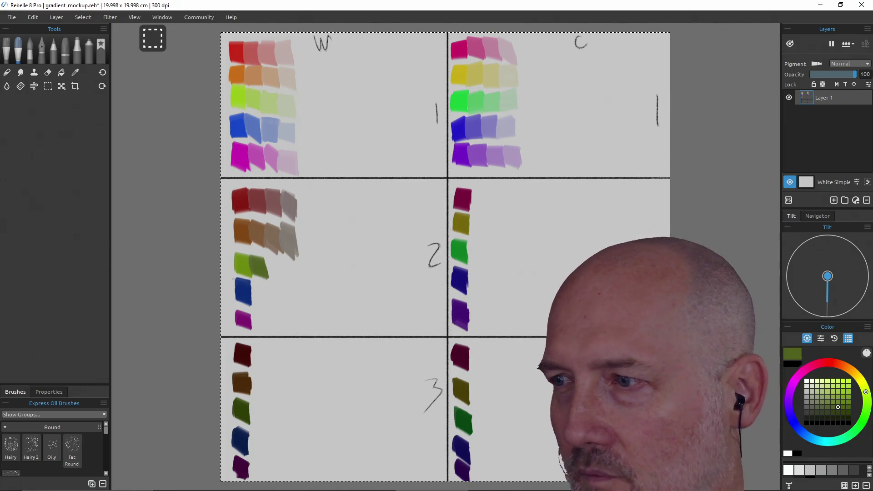
key(ctrl+z)
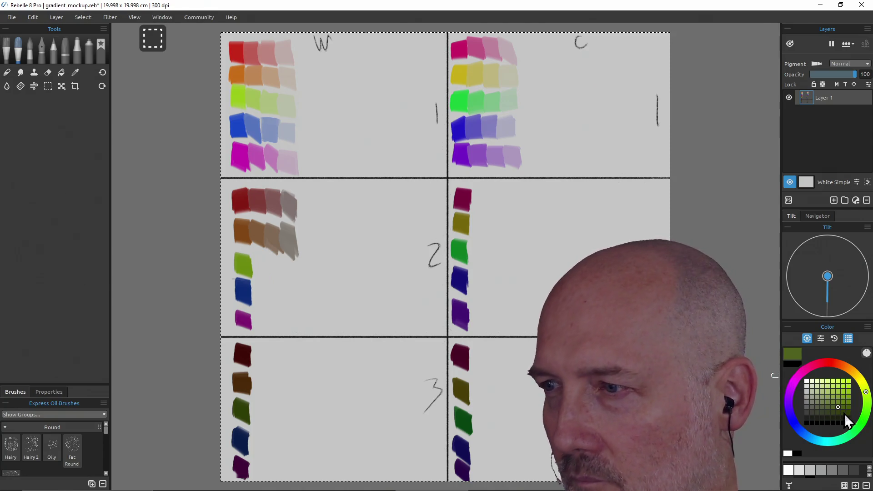
click(843, 401)
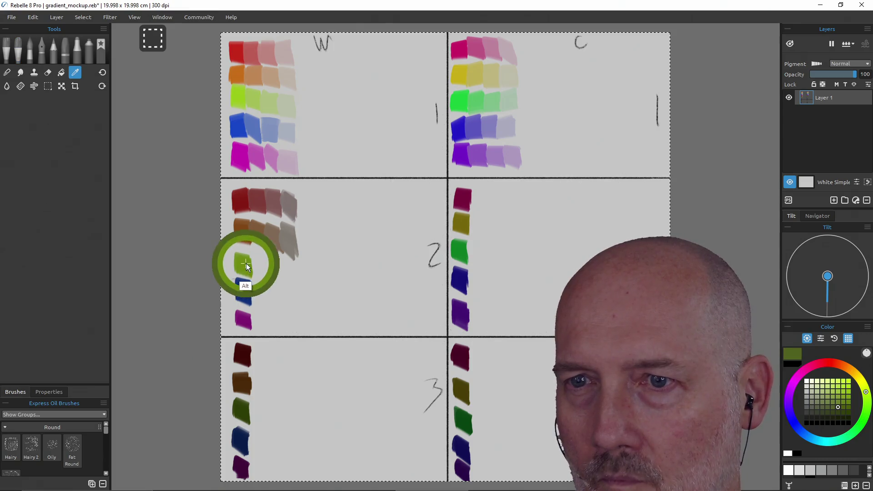
click(829, 403)
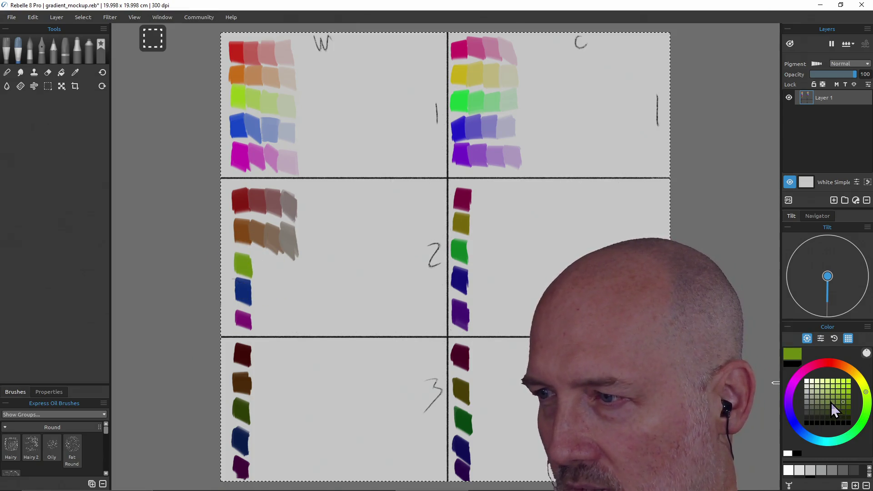
click(832, 403)
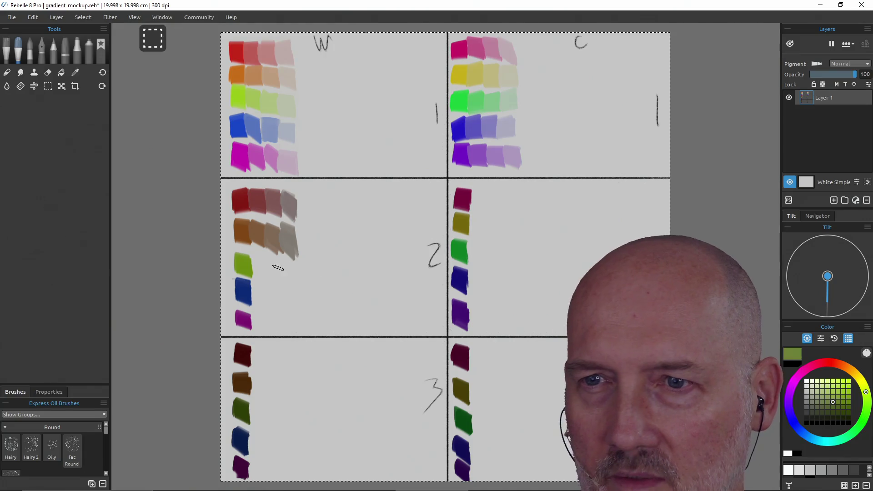
drag(258, 259, 260, 273)
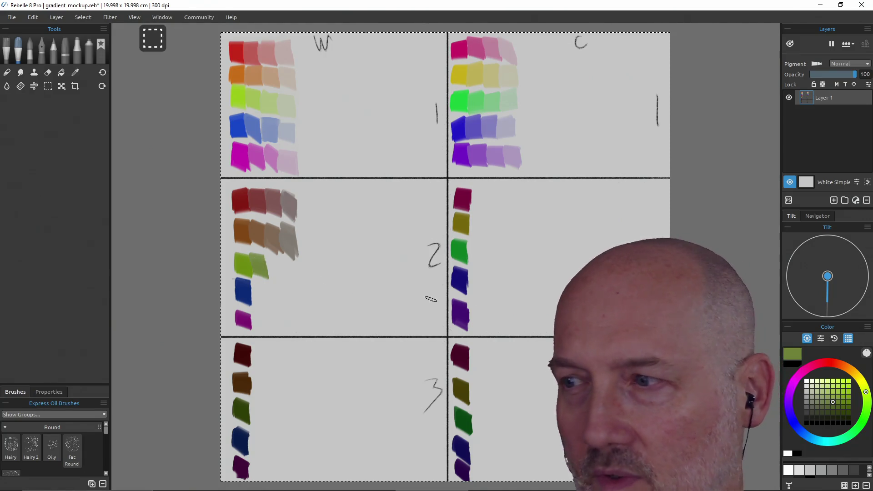
click(822, 402)
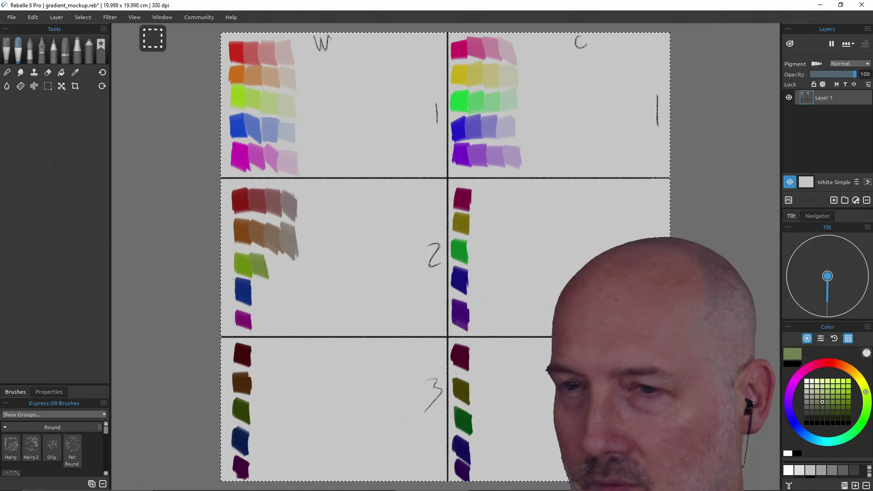
drag(271, 258, 276, 275)
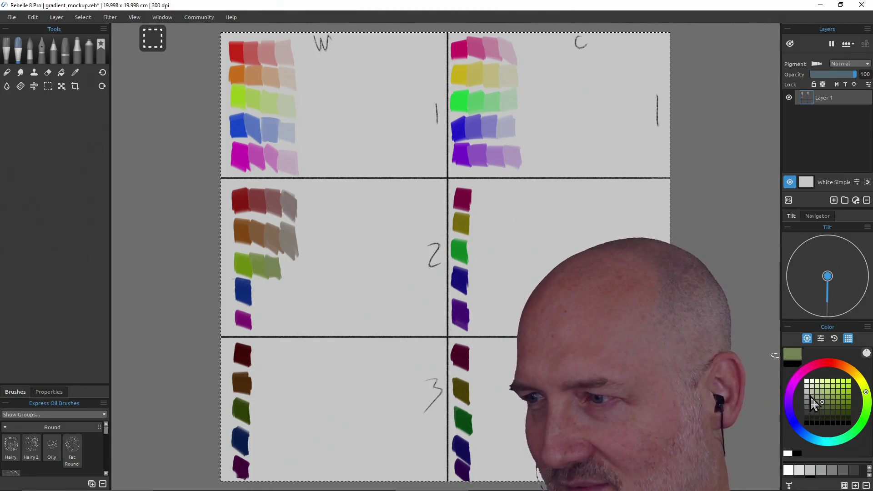
click(813, 402)
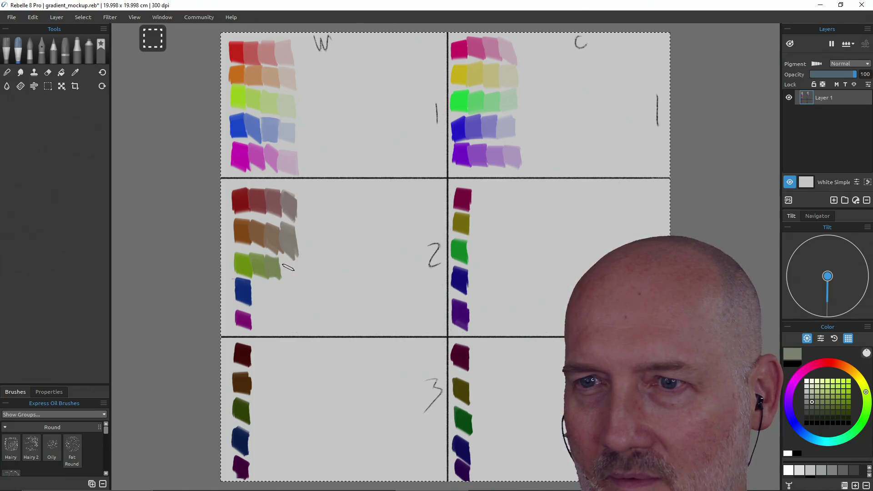
drag(288, 266, 290, 263)
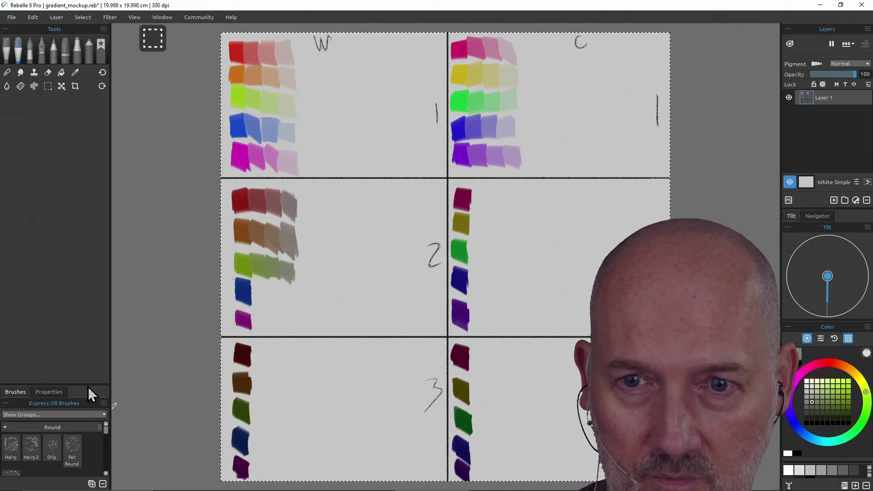
Enlarge the brush list to reveal Knife Smooth and undo a grey-green trial knife stroke
drag(88, 386, 89, 164)
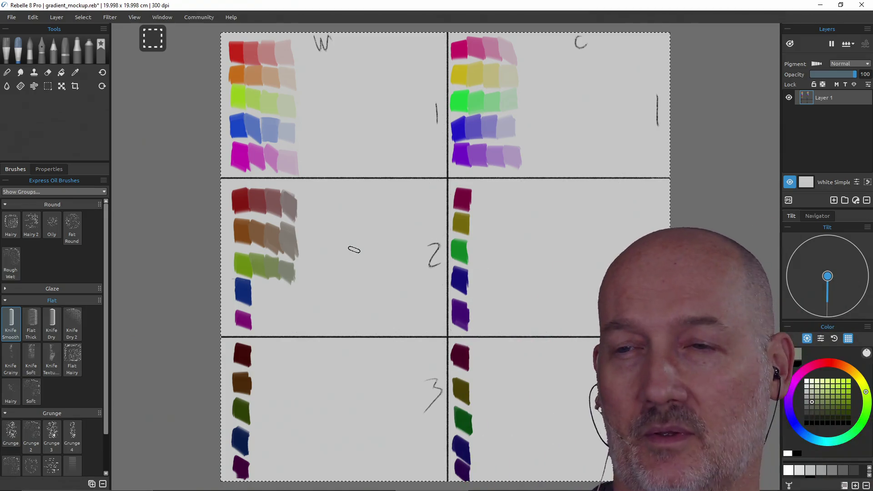
drag(399, 206, 387, 292)
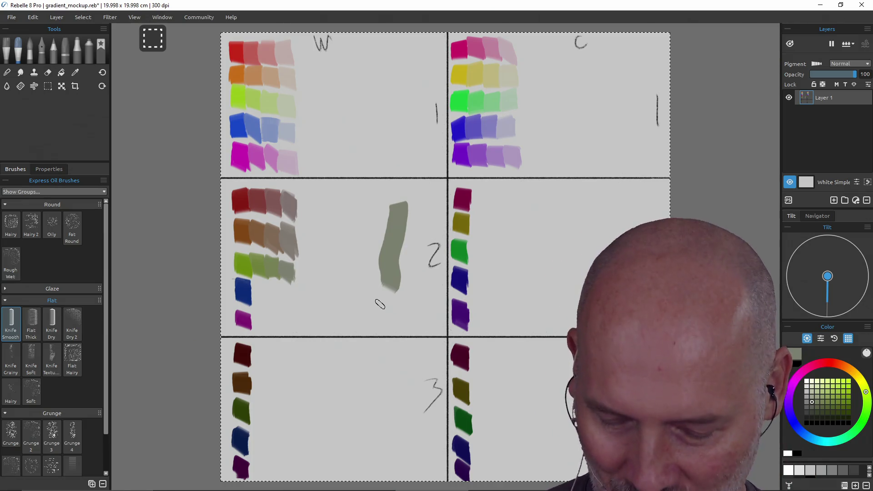
key(ctrl+z)
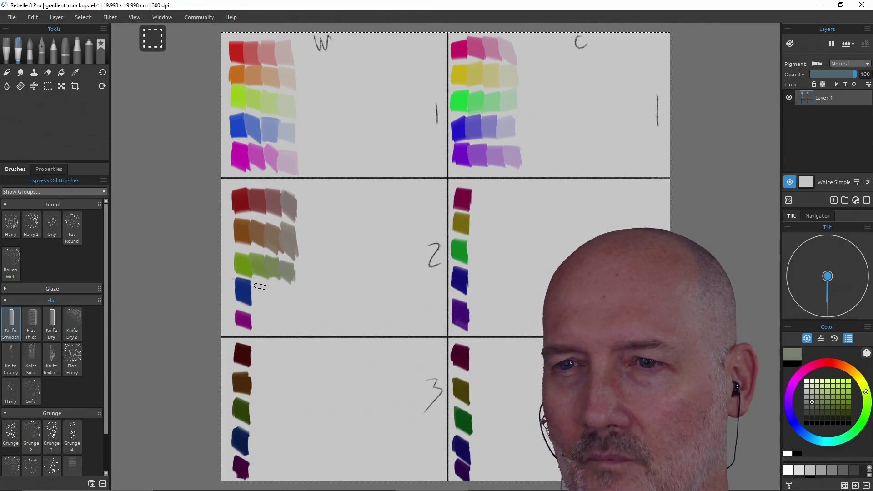
Sample the blue swatch and paint three increasingly grey blue knife swatches beside it
alt+click(245, 292)
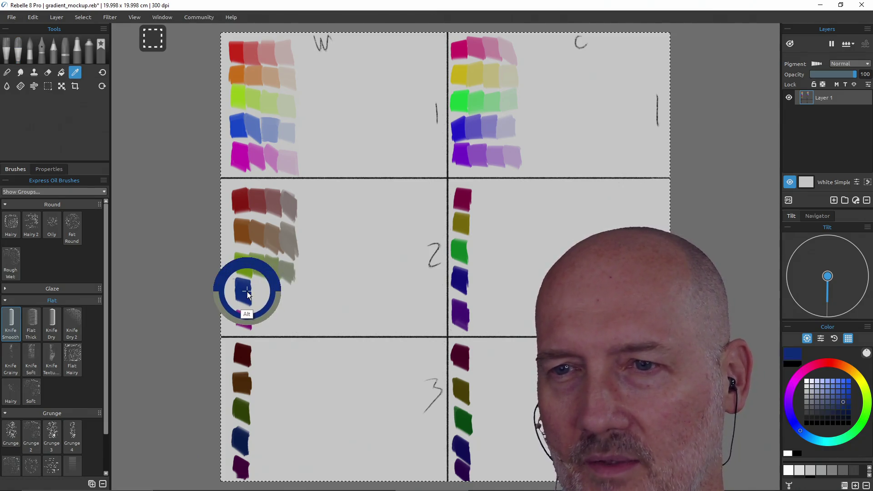
click(833, 402)
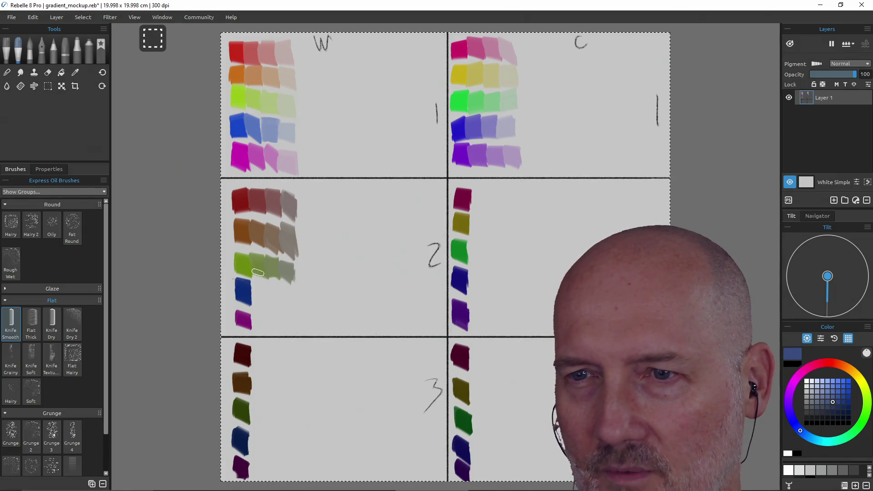
mouse_move(259, 284)
mouse_down()
mouse_move(260, 301)
mouse_move(259, 291)
mouse_up()
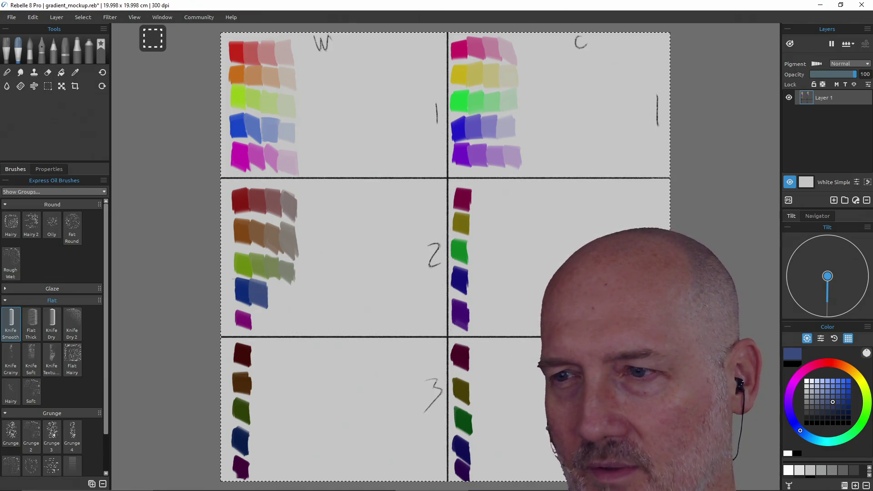
click(824, 402)
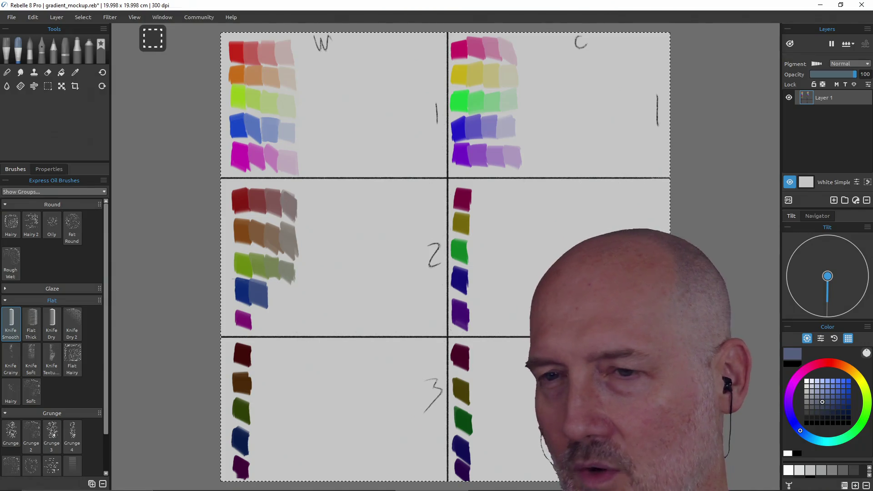
drag(276, 285, 276, 309)
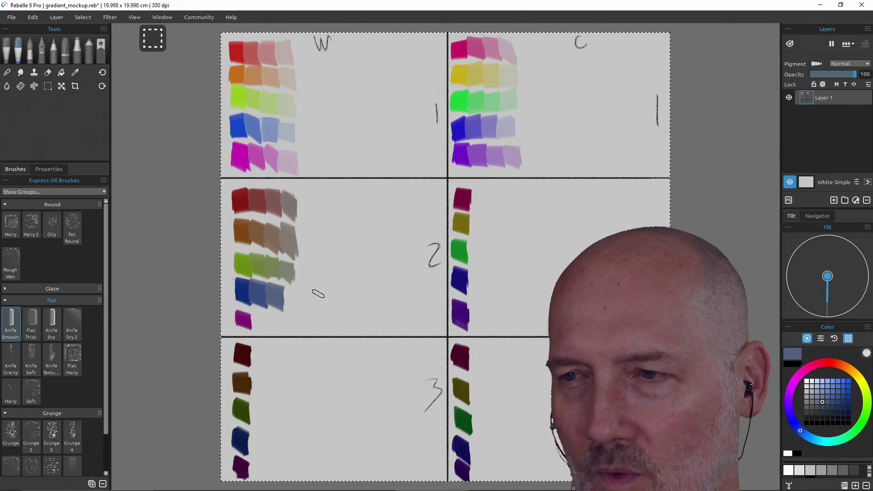
click(813, 402)
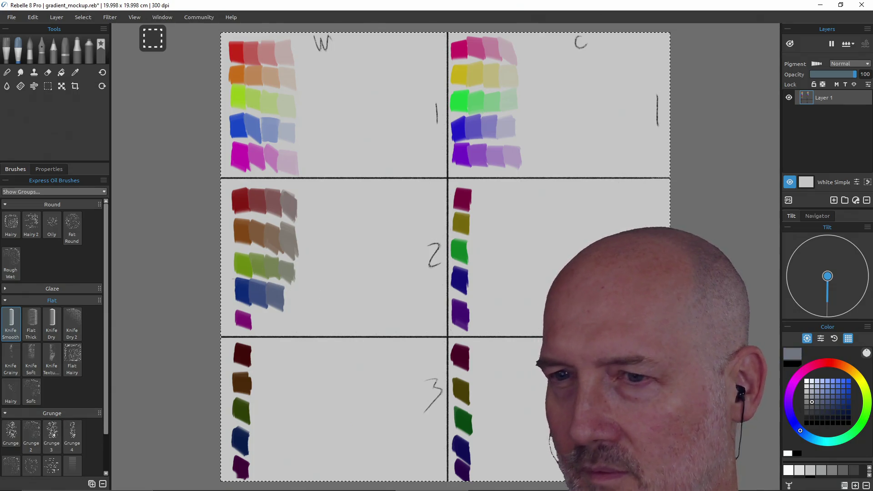
drag(291, 288, 290, 308)
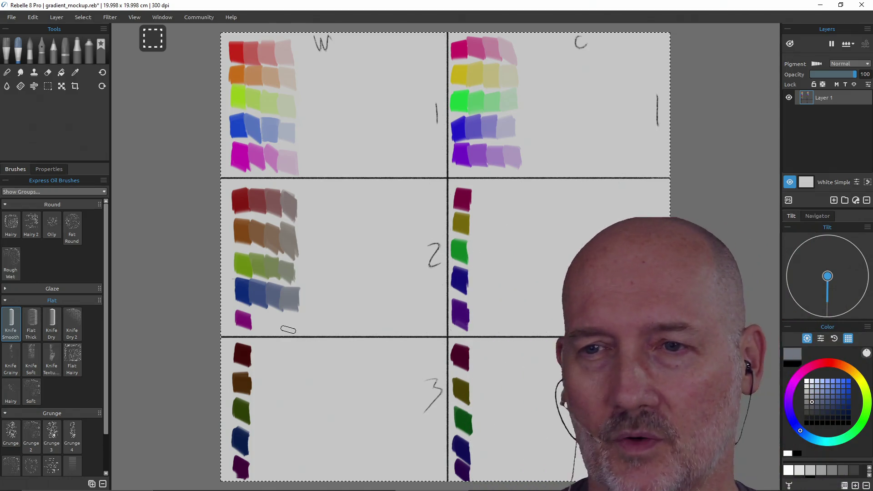
Sample the magenta swatch and paint duller, lighter-grey and greyish-purple dabs beside it
alt+click(243, 318)
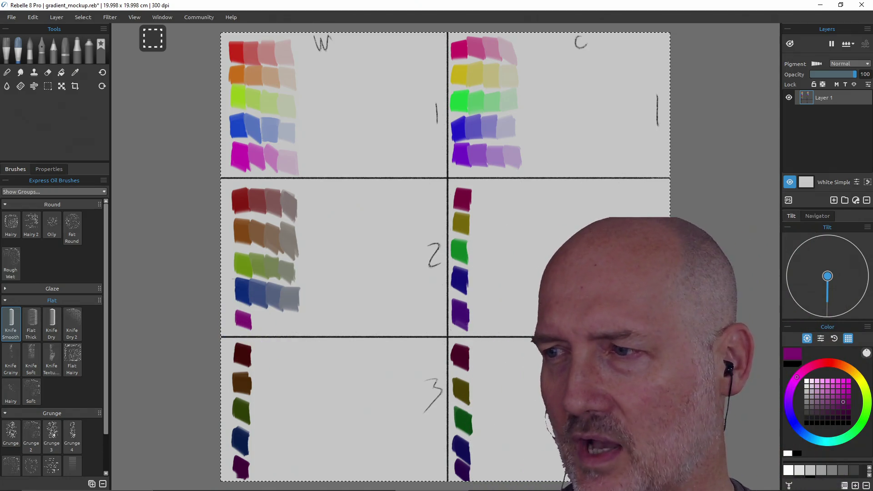
click(833, 403)
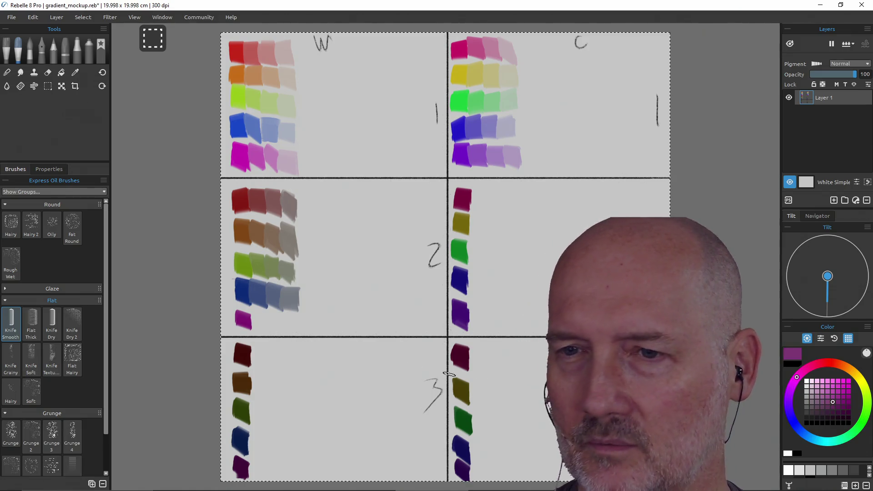
drag(260, 316, 269, 324)
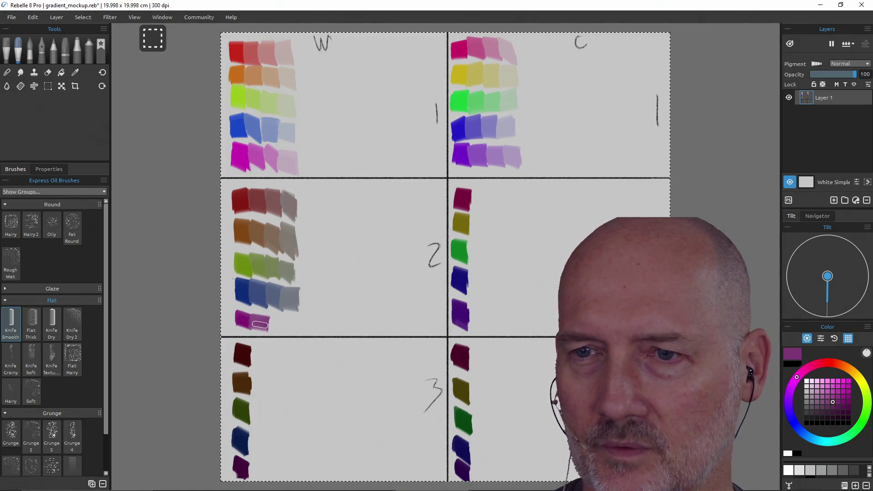
click(823, 402)
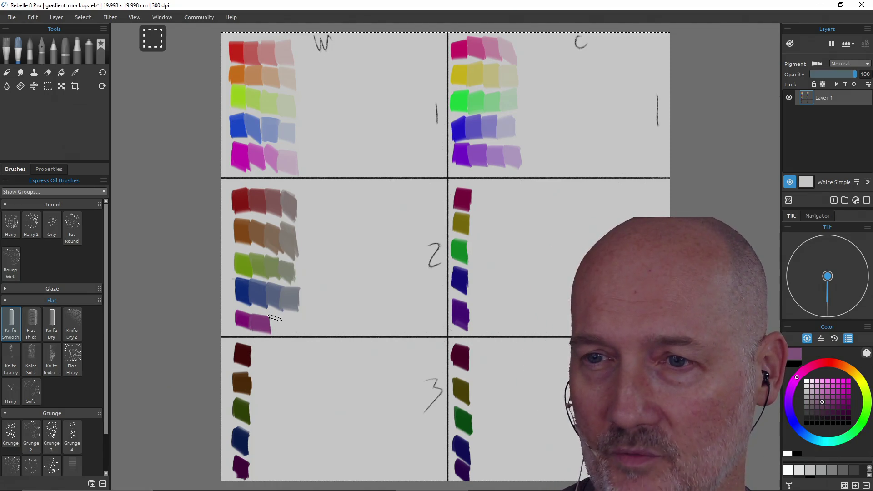
drag(276, 317, 281, 327)
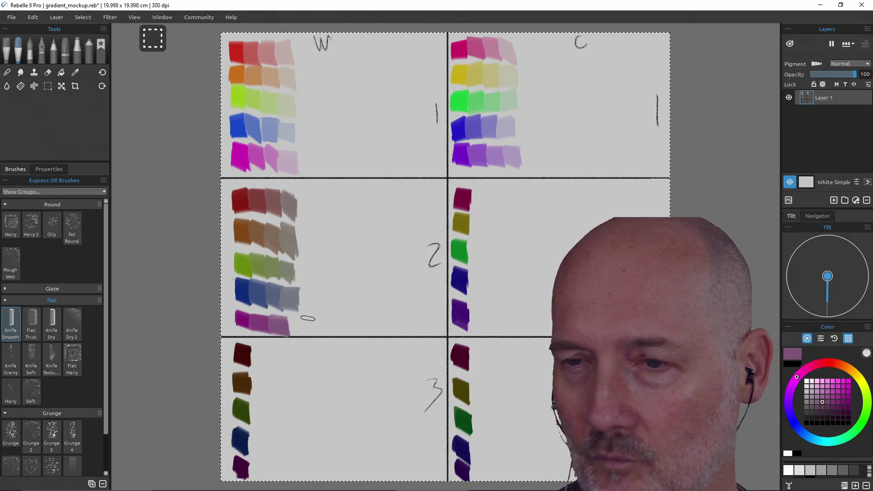
click(811, 405)
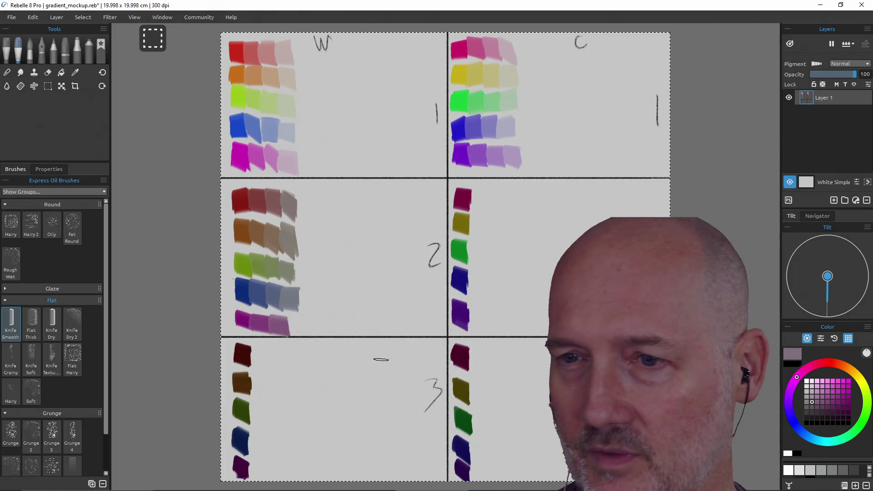
drag(295, 321, 303, 332)
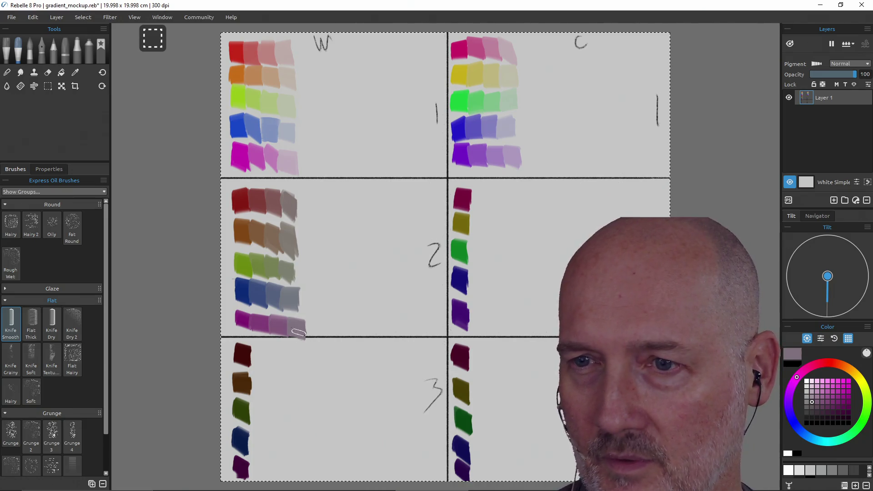
Repaint the start of the magenta row in stronger magenta and resample the duller purple
alt+click(241, 327)
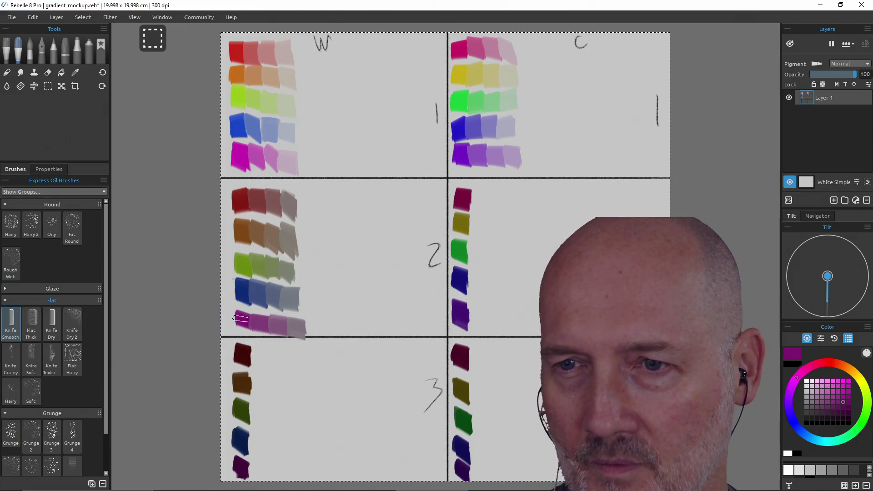
drag(241, 326, 240, 316)
alt+click(259, 326)
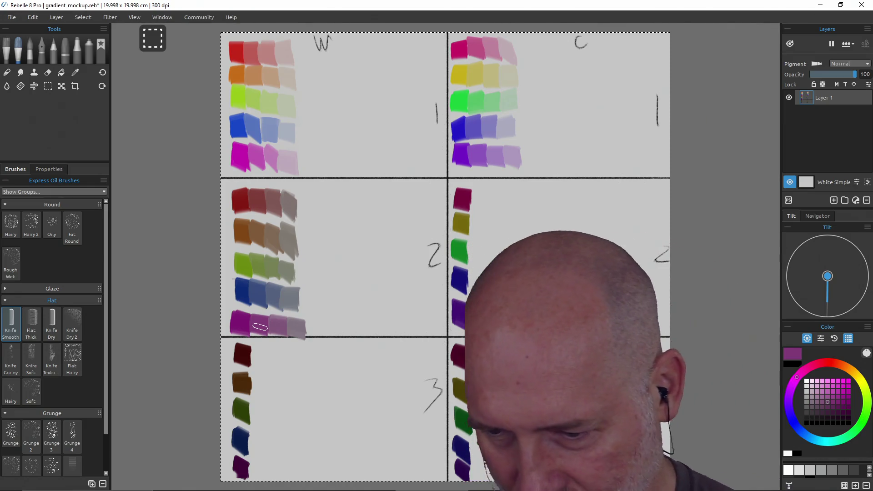
key(shift)
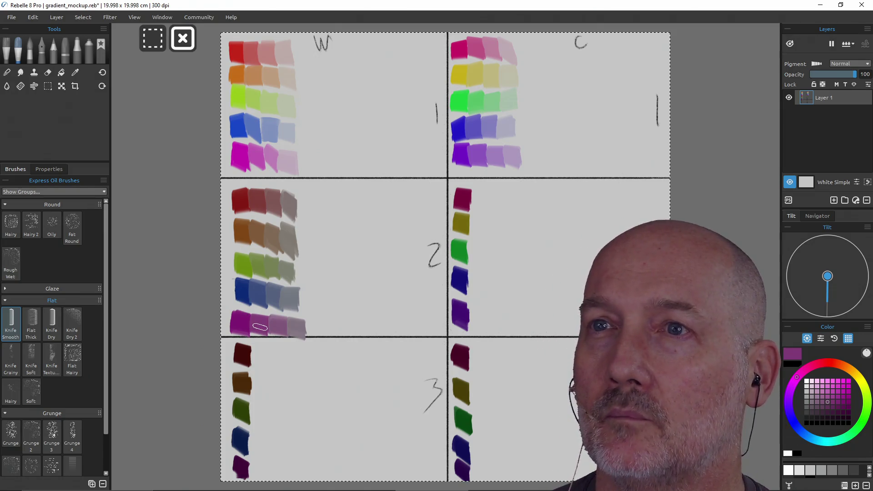
Clear the layer and draw two full-height vertical charcoal pencil grid lines
key(Delete)
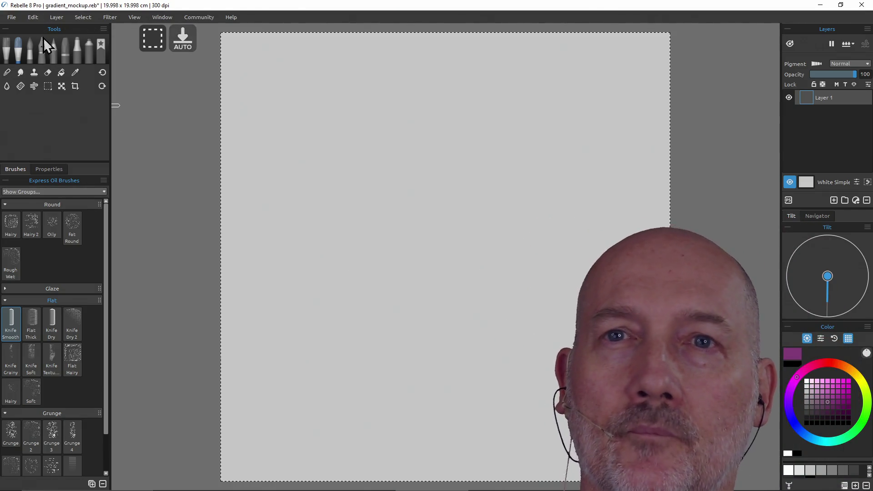
click(54, 47)
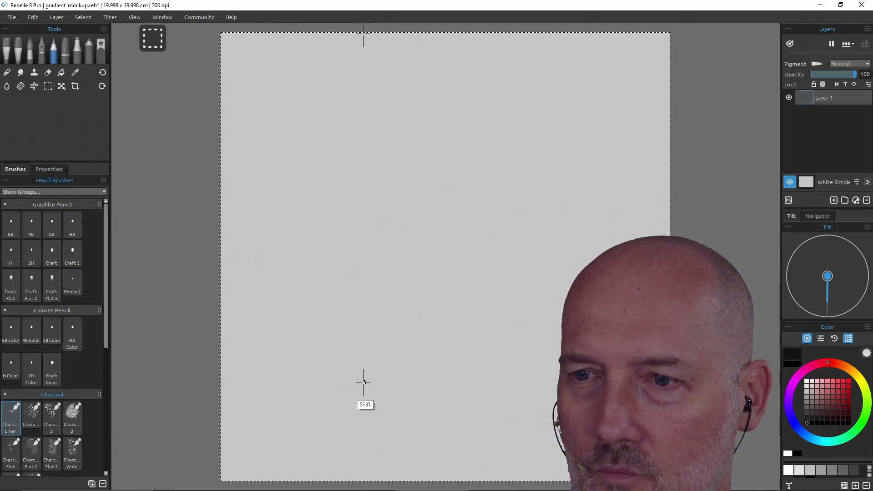
drag(363, 382, 378, 129)
shift+click(364, 33)
shift+click(359, 479)
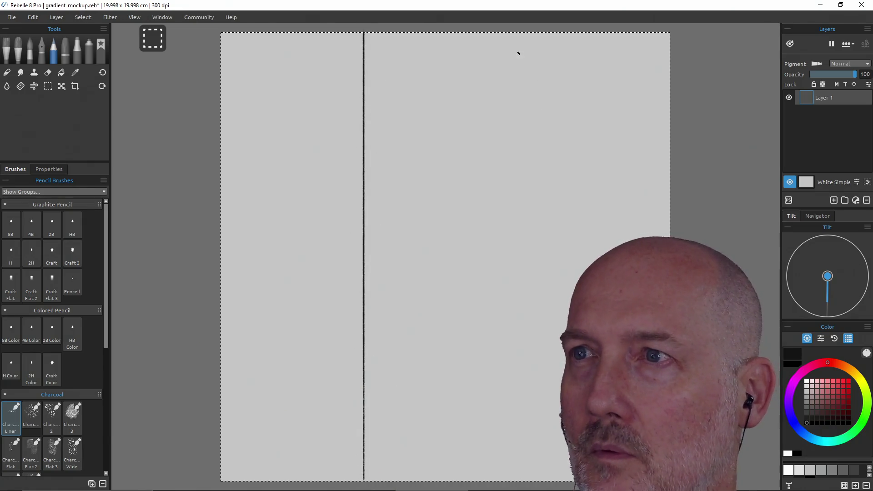
click(518, 34)
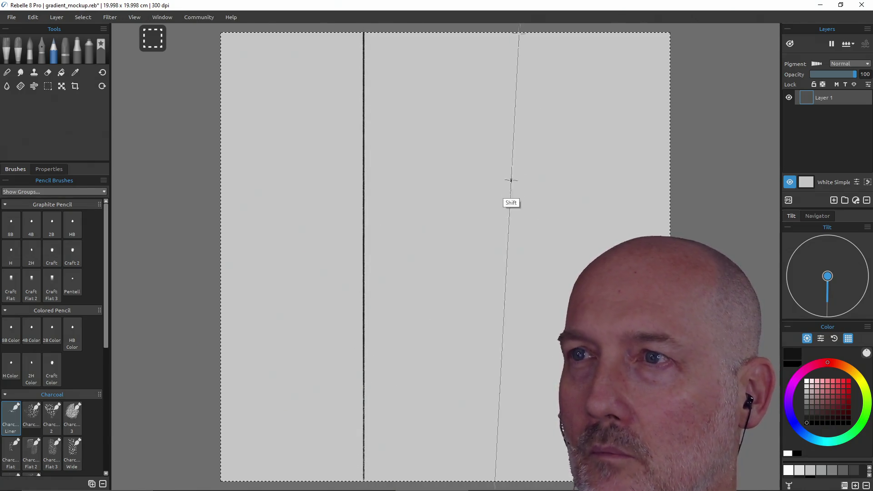
shift+click(520, 438)
shift+click(519, 480)
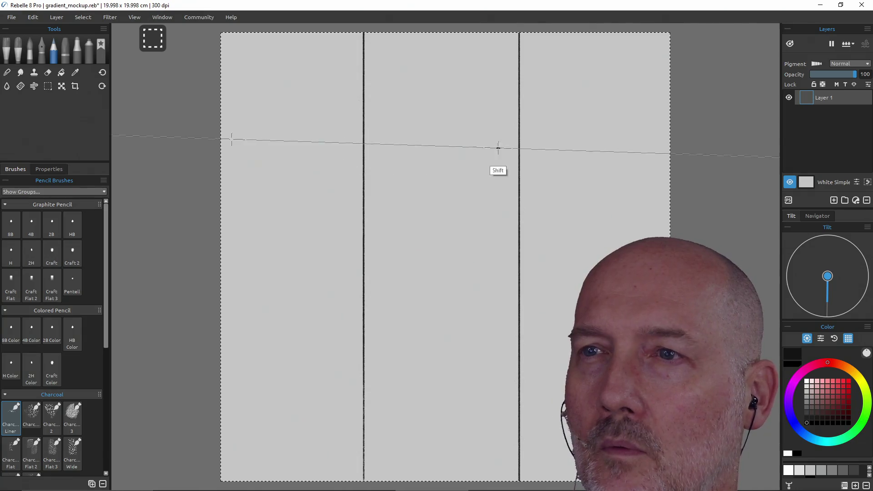
Draw horizontal charcoal grid lines, undo them, and redraw one across the canvas
click(580, 139)
shift+click(312, 138)
shift+click(221, 139)
shift+click(670, 139)
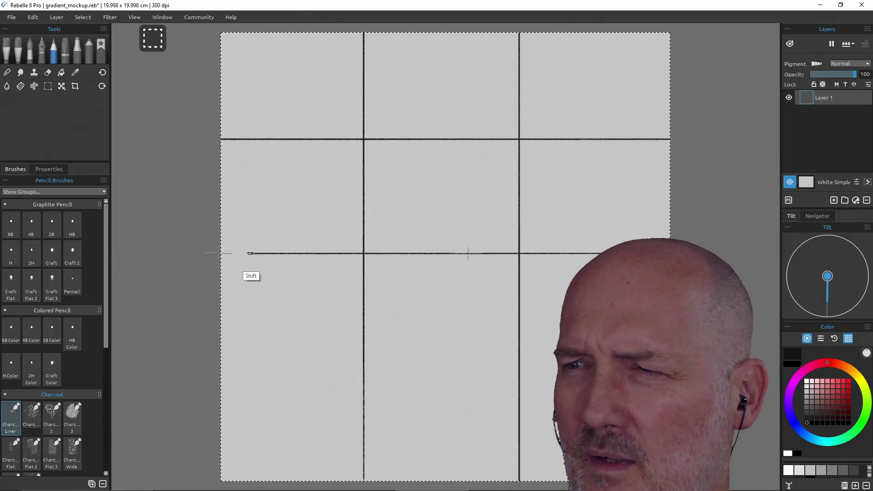
shift+click(231, 253)
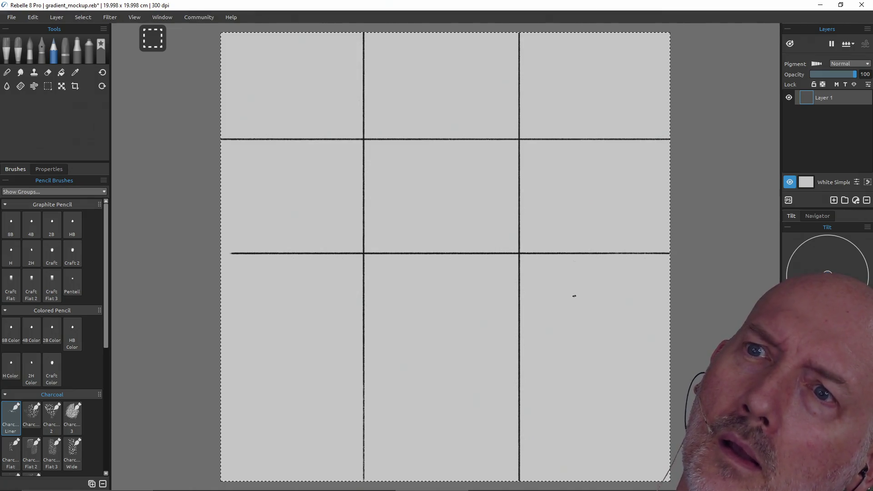
key(bracketright)
key(ctrl+z)
key(ctrl+z)
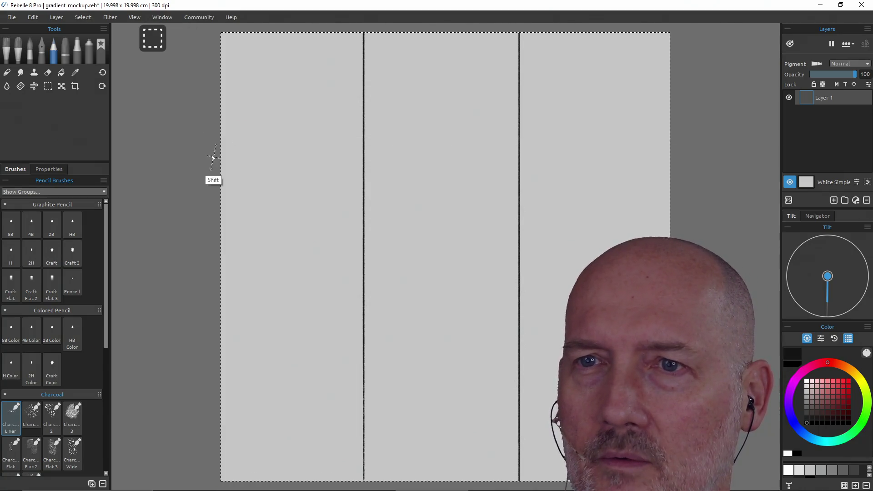
mouse_move(584, 157)
mouse_down()
mouse_move(283, 157)
mouse_move(722, 192)
mouse_up()
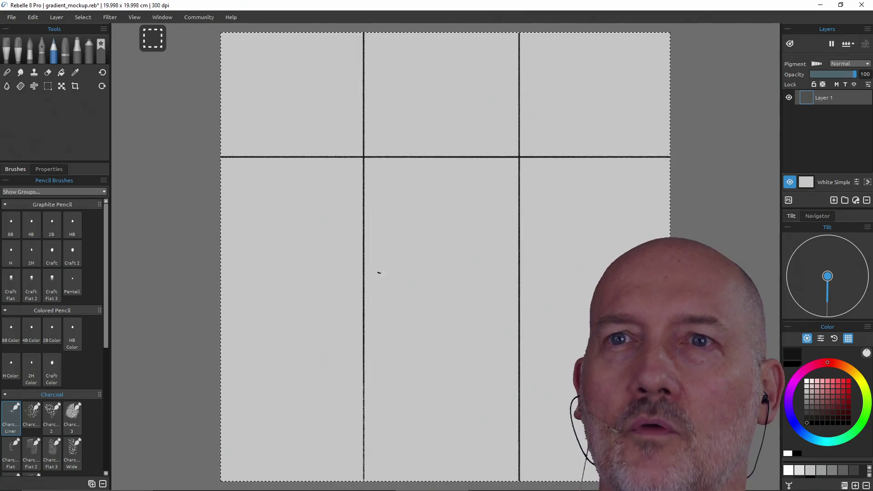
Clear the old grid lines, deselect, and save the document
key(Delete)
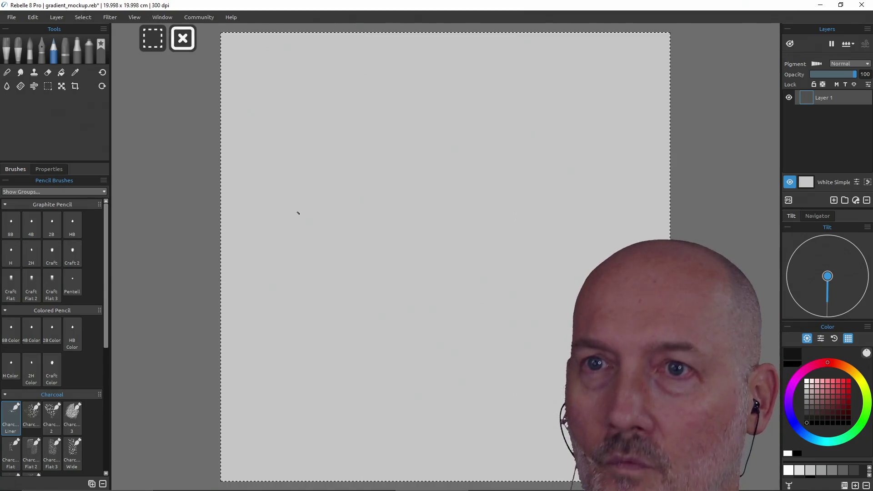
key(ctrl+d)
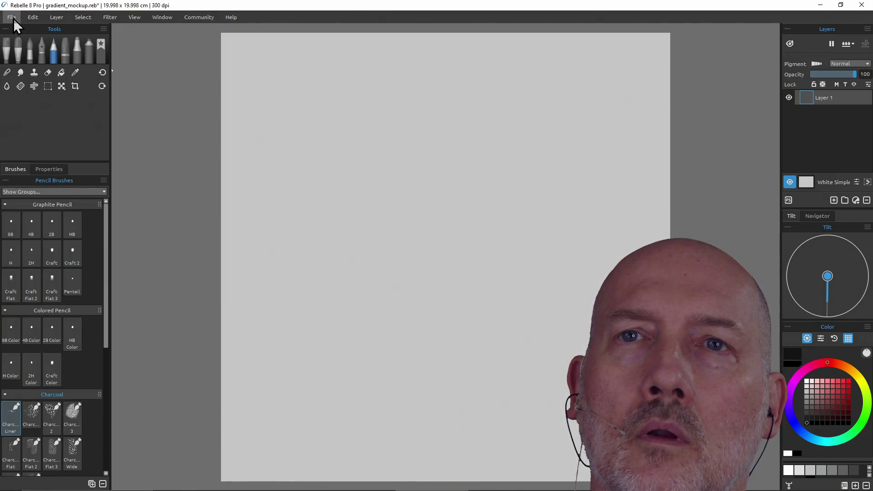
key(ctrl+s)
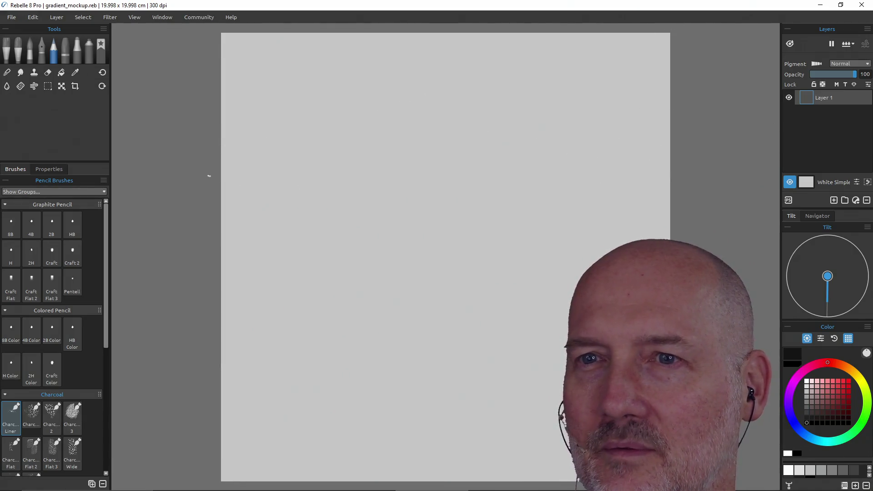
Rule straight horizontal lines at one third and two thirds down, undoing wobbly attempts
shift+click(680, 178)
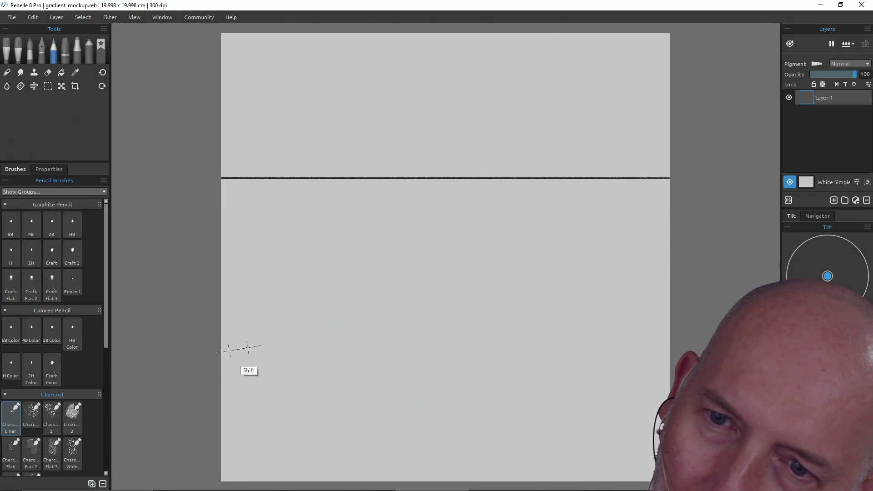
drag(399, 350, 600, 350)
shift+click(223, 347)
drag(222, 336, 396, 329)
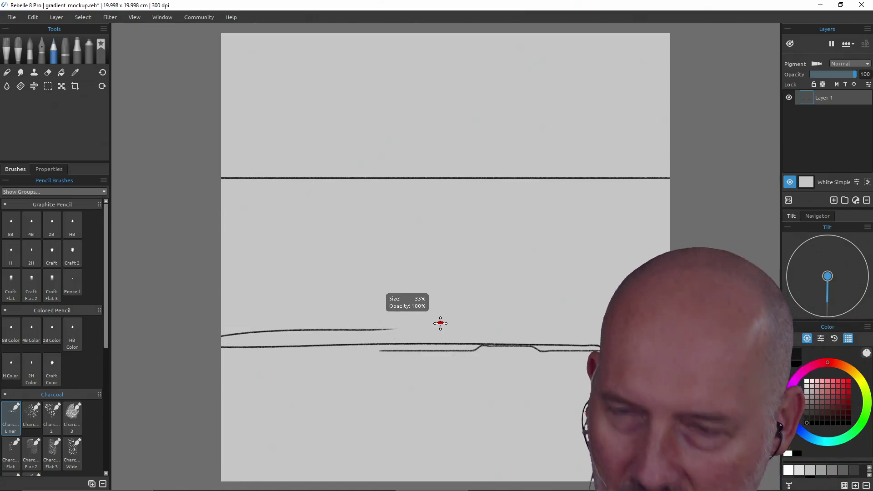
key(ctrl+z)
key(ctrl+z)
key(ctrl+z)
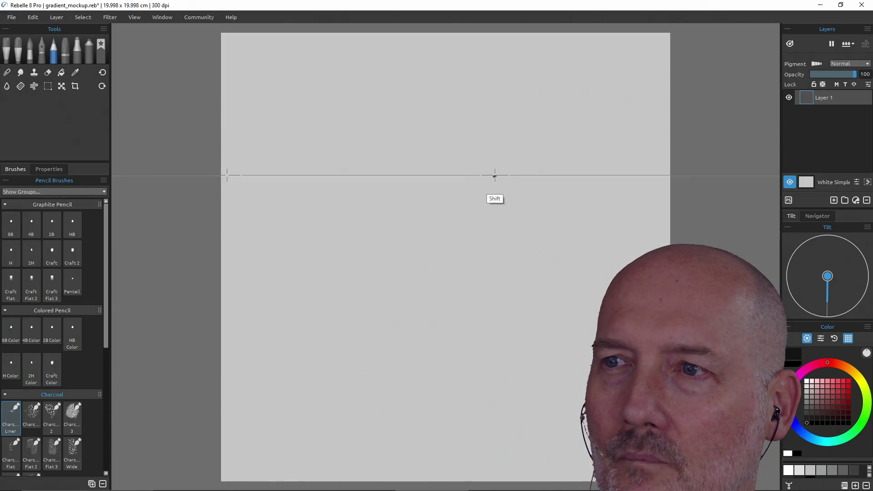
shift+click(670, 175)
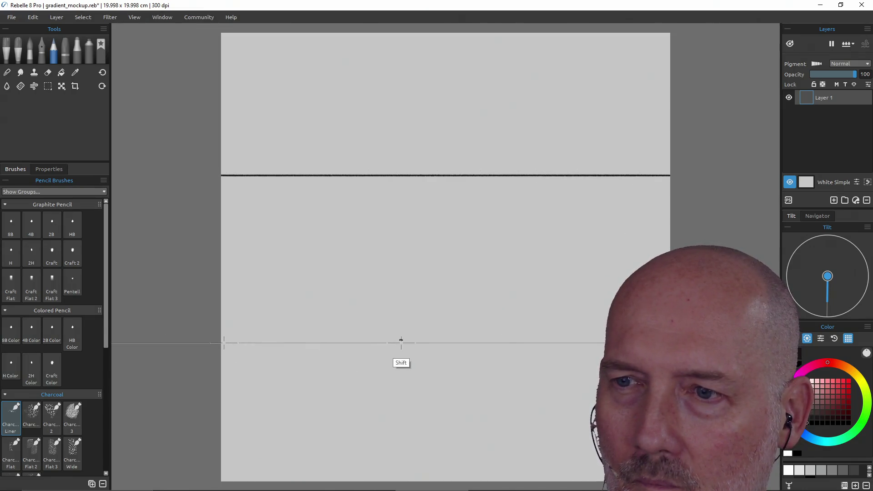
shift+click(404, 342)
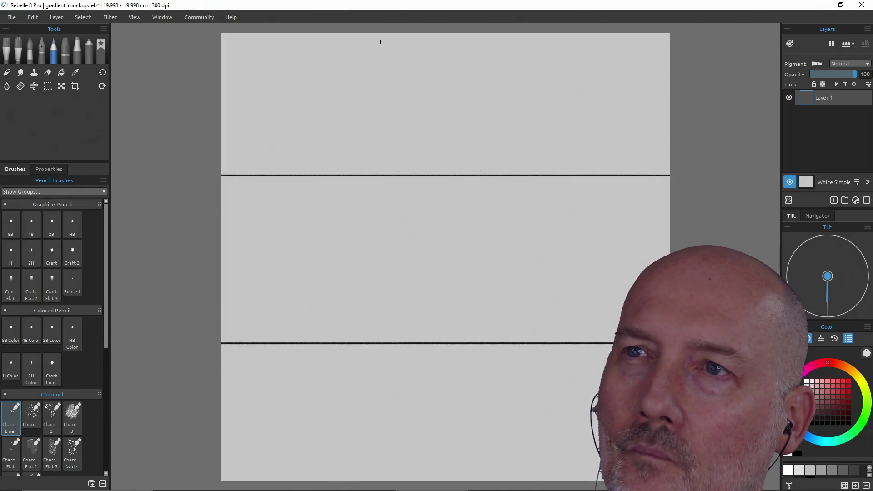
Try full-height vertical charcoal lines at the left and right thirds, then undo both
shift+click(389, 50)
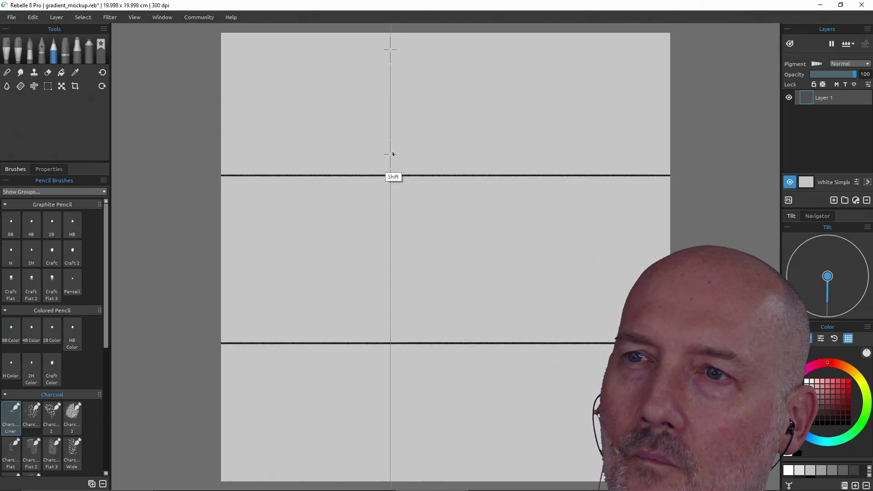
shift+click(390, 228)
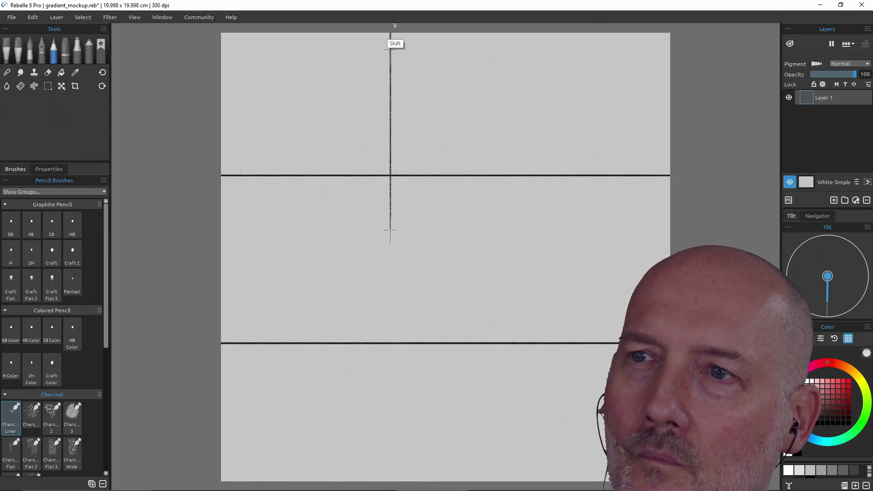
shift+click(390, 481)
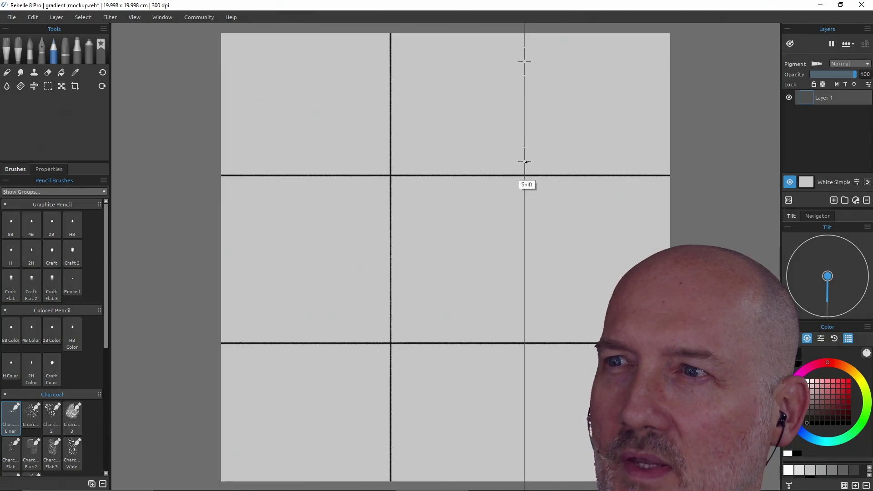
shift+click(524, 163)
shift+click(525, 480)
mouse_move(499, 489)
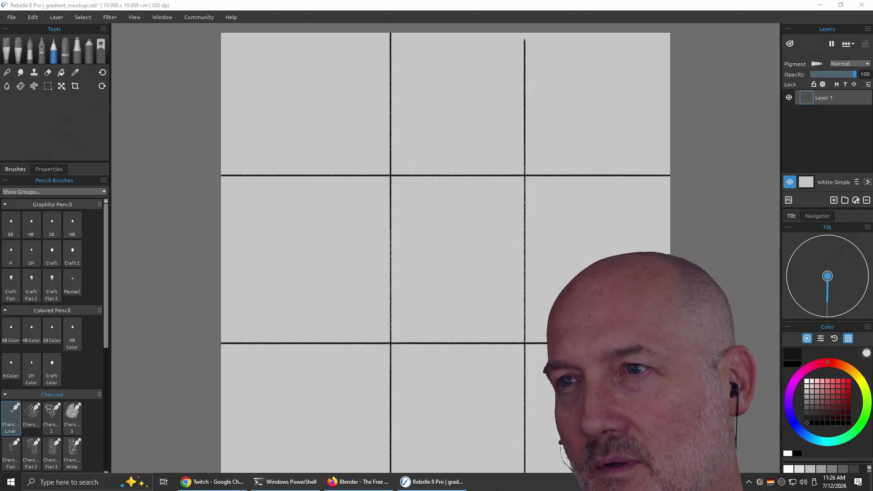
key(ctrl+z)
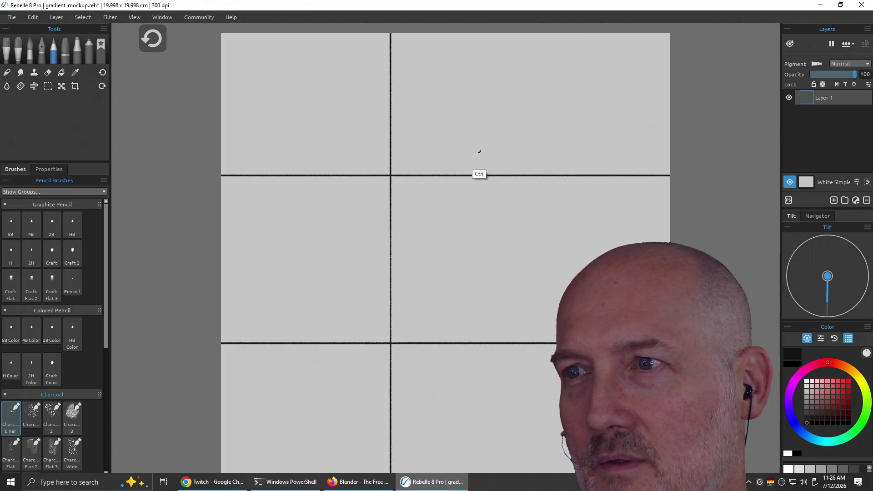
key(ctrl+z)
Keep one full-height vertical charcoal line at the left third, undoing misplaced and right-side attempts
drag(349, 37, 350, 124)
drag(362, 36, 361, 44)
mouse_move(361, 140)
mouse_down()
mouse_move(362, 32)
mouse_move(363, 404)
mouse_move(362, 279)
mouse_up()
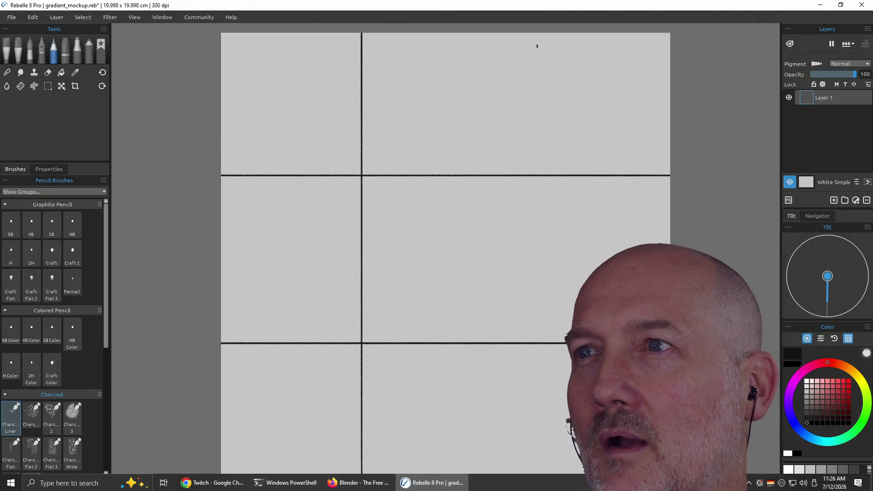
key(ctrl+z)
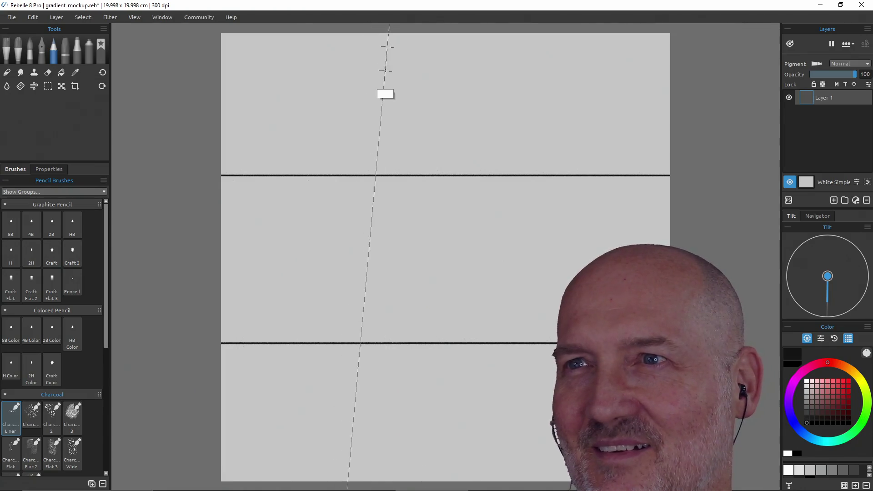
drag(386, 49, 387, 481)
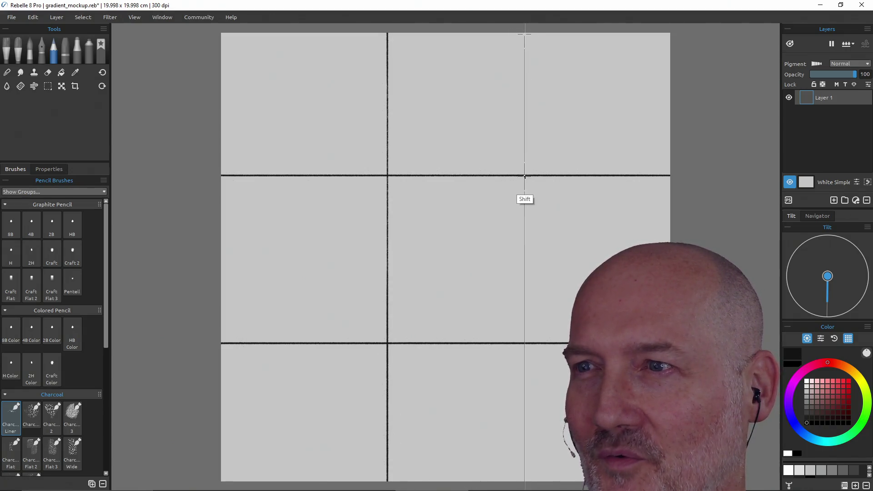
drag(533, 56, 518, 240)
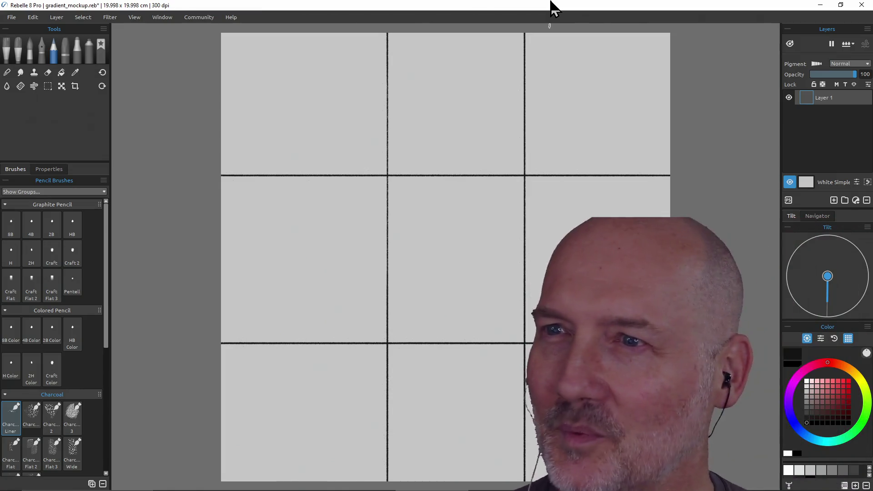
key(ctrl)
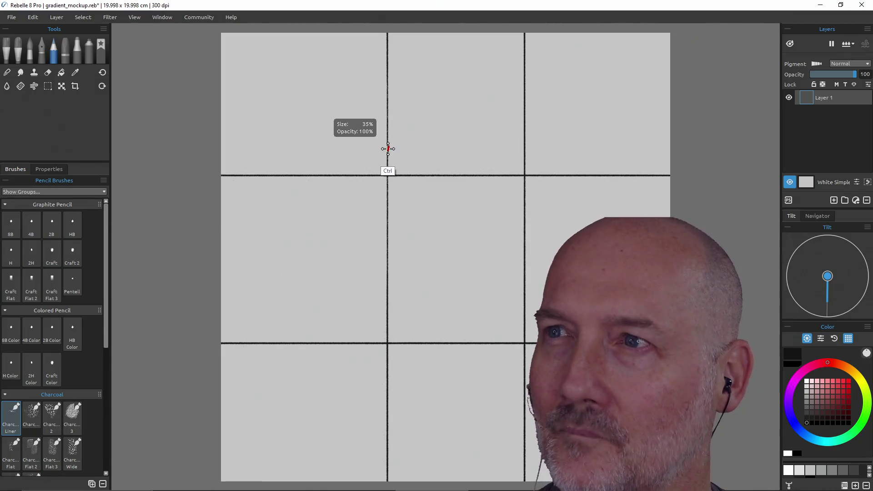
key(ctrl+z)
key(ctrl+z)
key(ctrl+z)
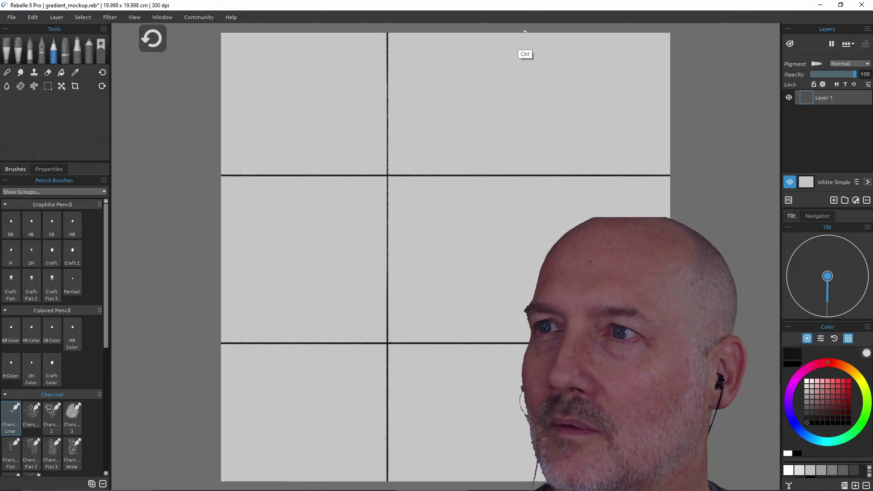
Attempt vertical lines at the right and left thirds, undoing the crooked results
shift+click(523, 31)
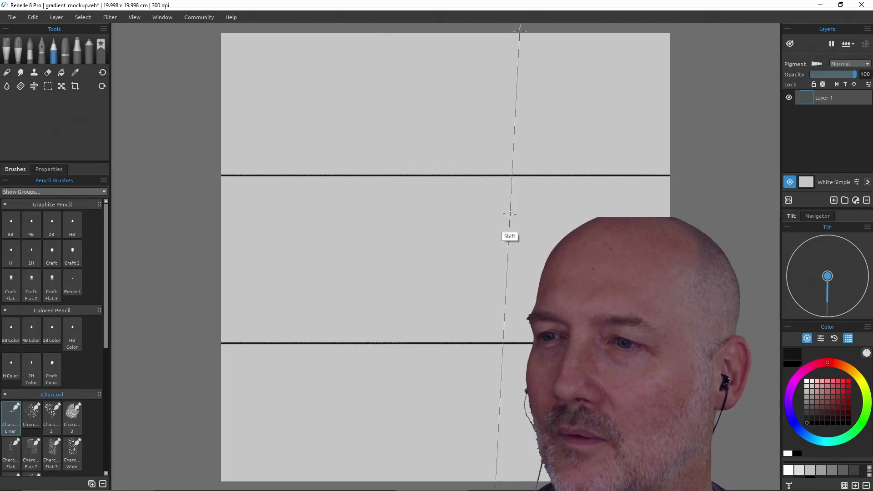
shift+click(519, 315)
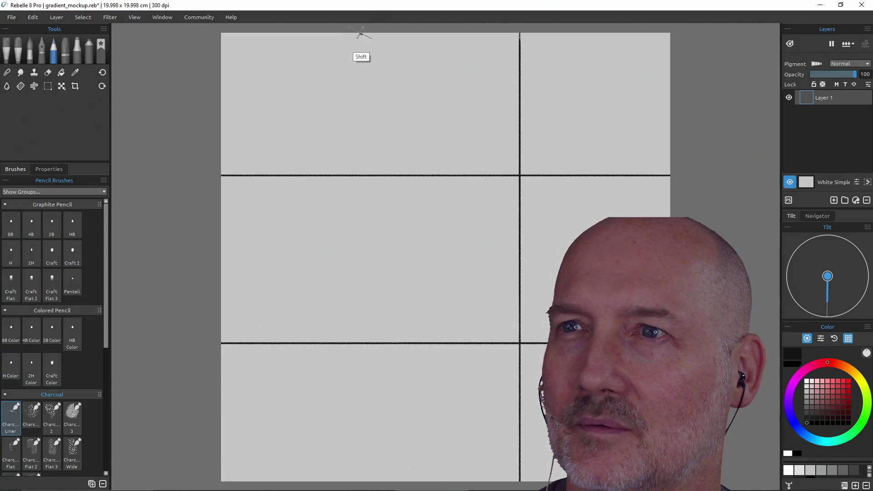
shift+click(359, 34)
drag(359, 33, 345, 461)
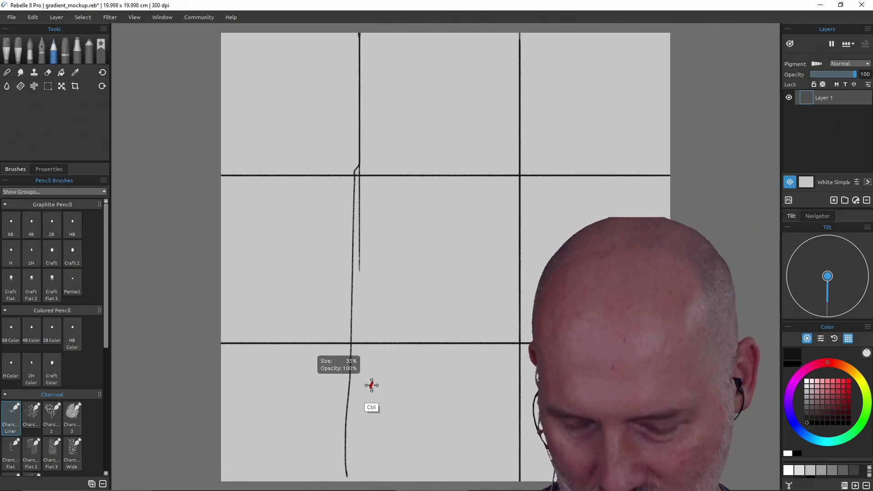
key(ctrl+z)
key(ctrl+z)
key(ctrl+z)
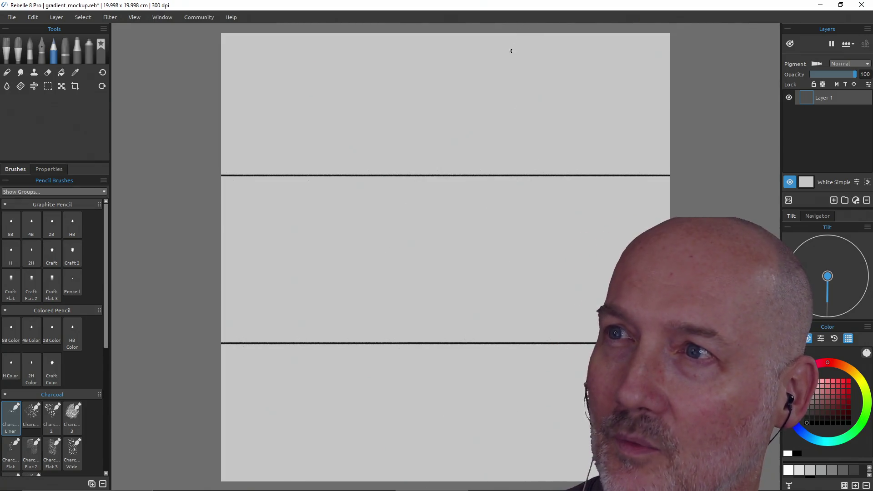
Draw straight full-height vertical lines at the right and left thirds, then pick Rectangle Selection
shift+click(518, 204)
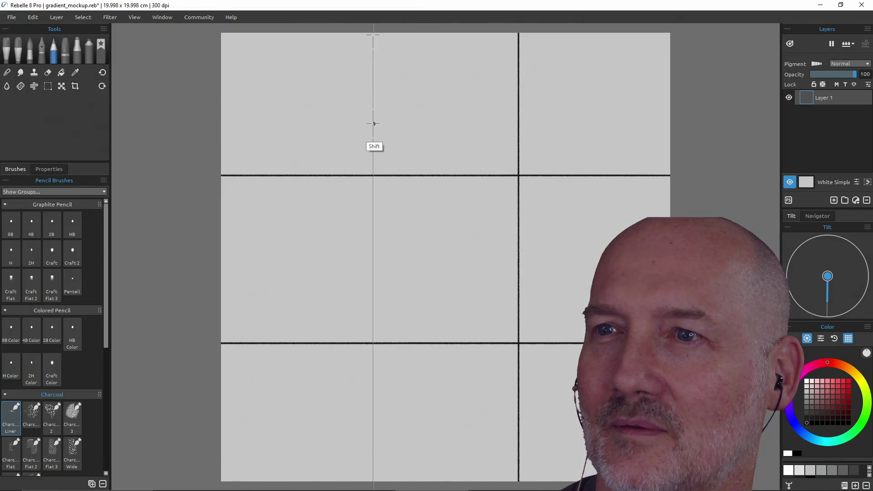
drag(375, 48, 373, 480)
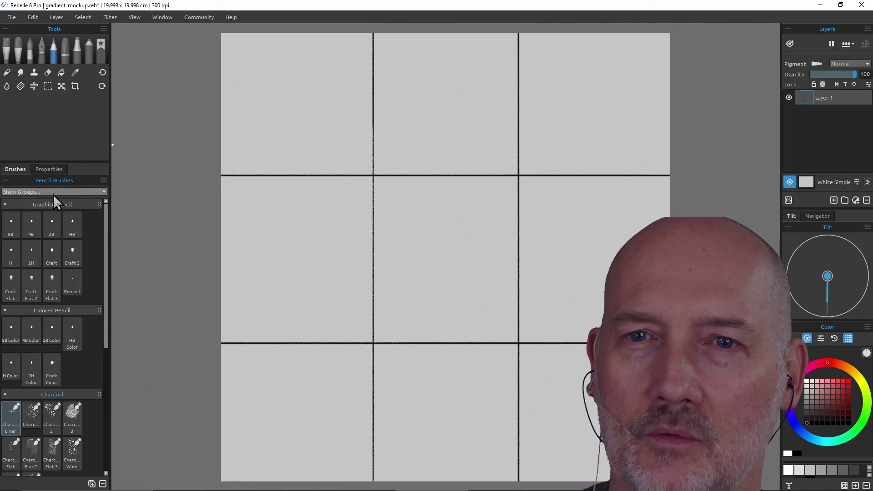
click(28, 53)
click(46, 87)
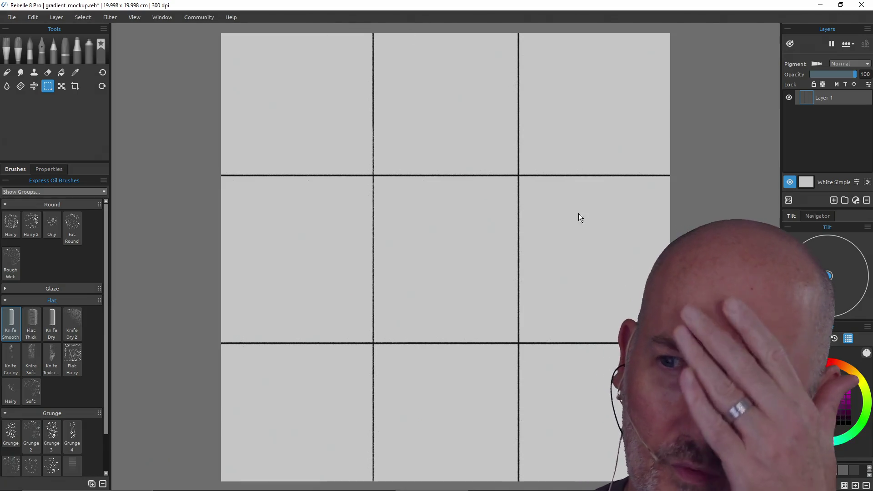
Select the top-left cell and fill it with a light grey swatch
drag(370, 174, 220, 34)
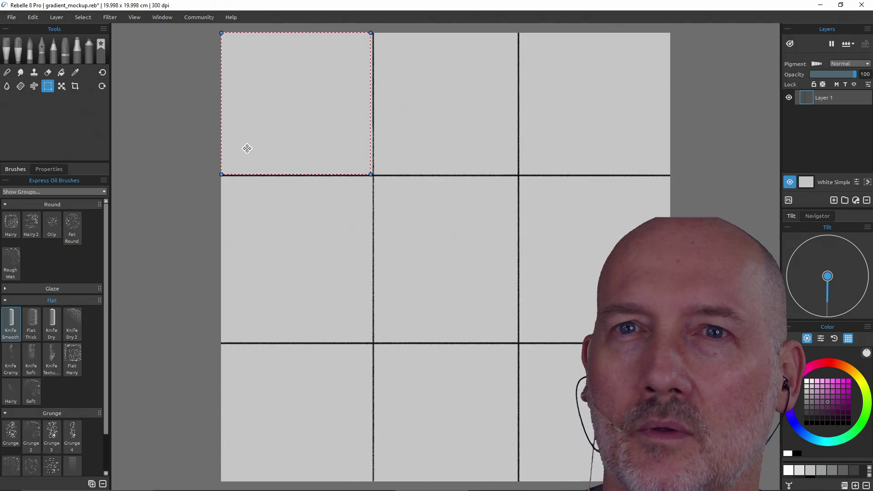
click(64, 73)
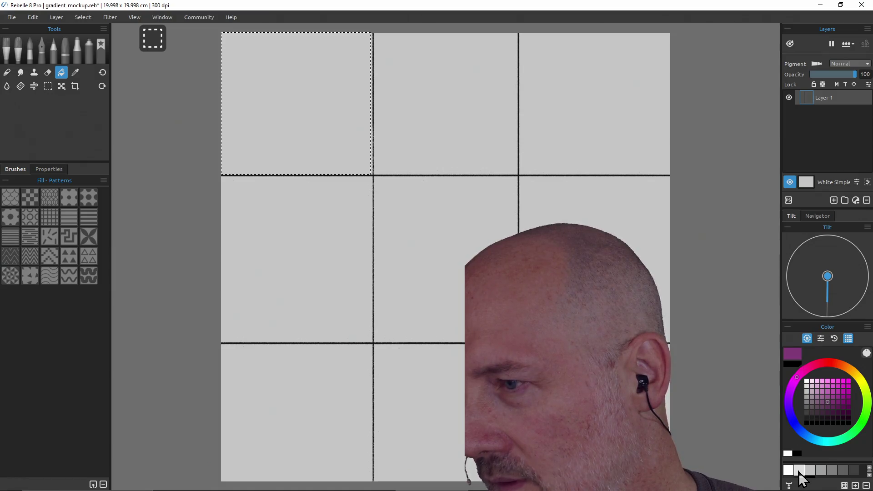
click(799, 471)
click(294, 96)
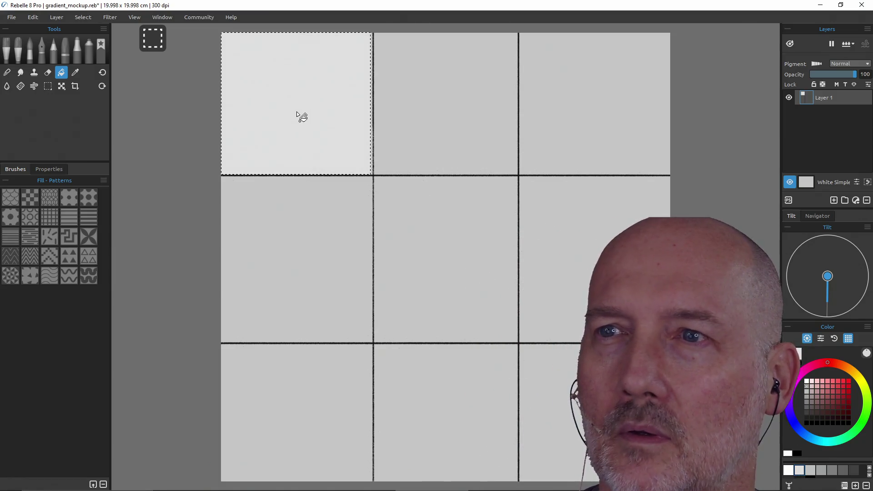
Fill the top-middle cell with a slightly darker grey, then select the top-right cell
click(48, 86)
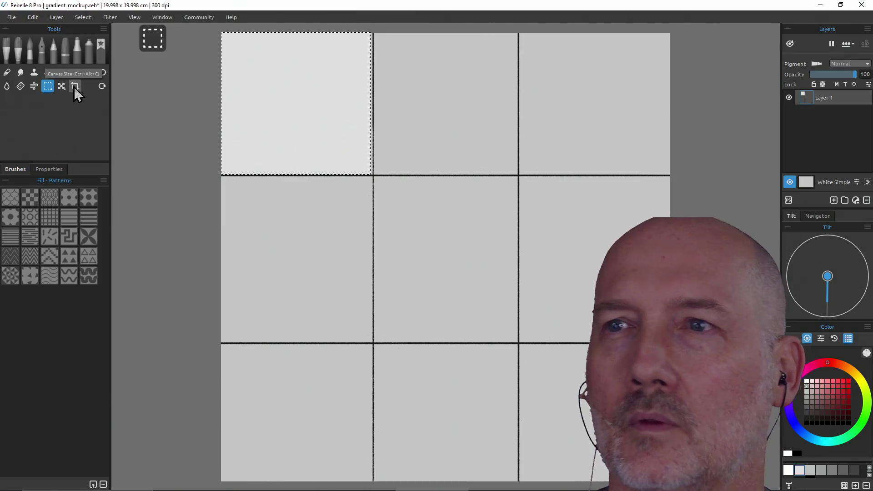
mouse_move(376, 34)
mouse_down()
mouse_move(501, 168)
mouse_move(517, 172)
mouse_up()
click(61, 72)
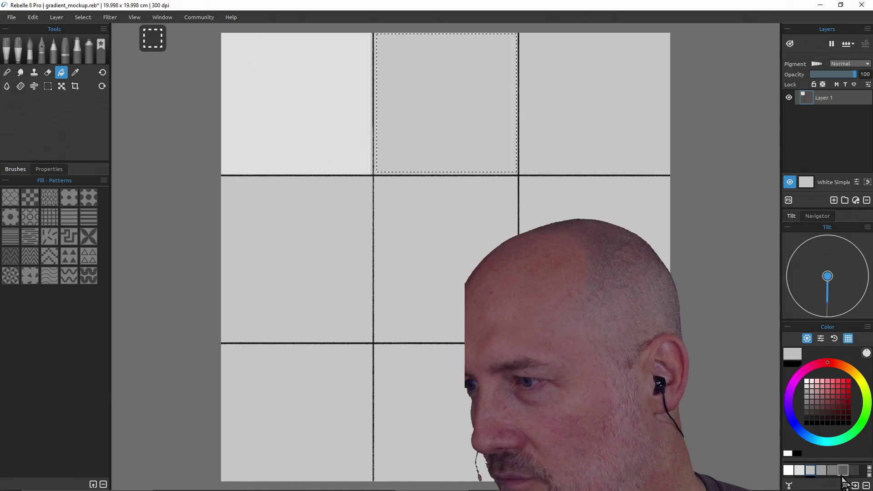
drag(848, 458, 851, 432)
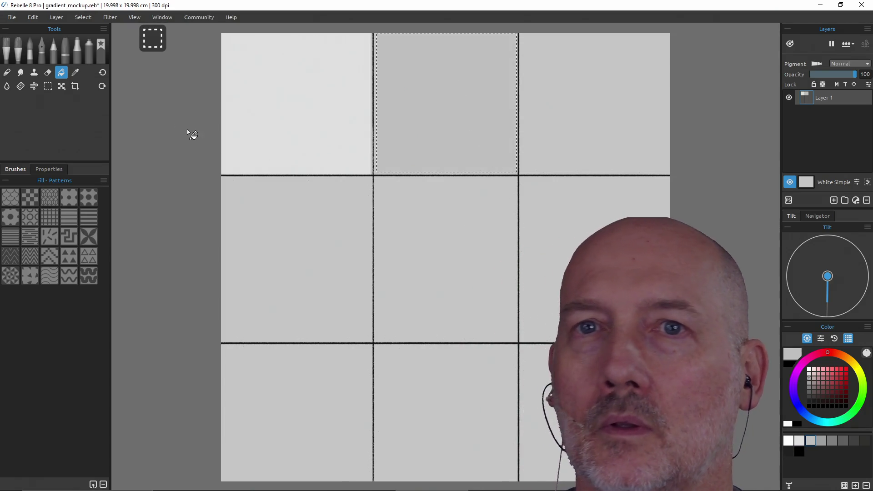
click(48, 86)
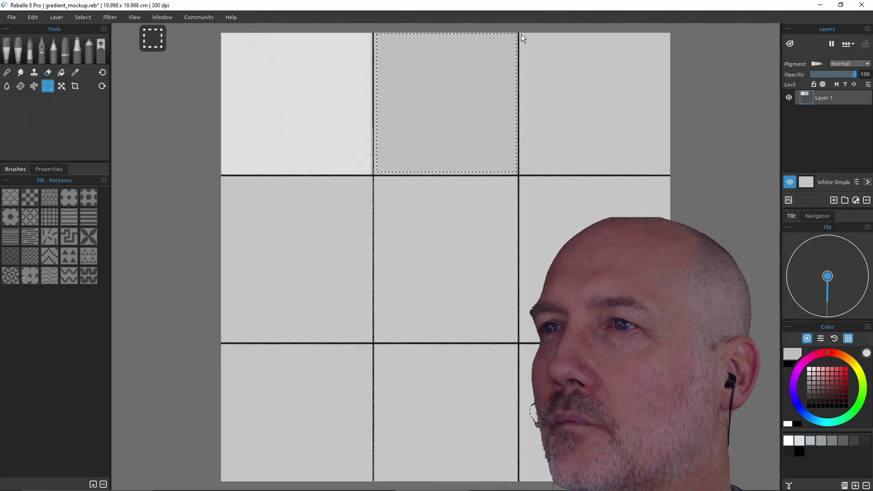
mouse_move(522, 34)
mouse_down()
mouse_move(560, 81)
mouse_move(670, 173)
mouse_up()
Fill the top-right cell with the next darker grey swatch
click(62, 72)
click(821, 442)
click(562, 145)
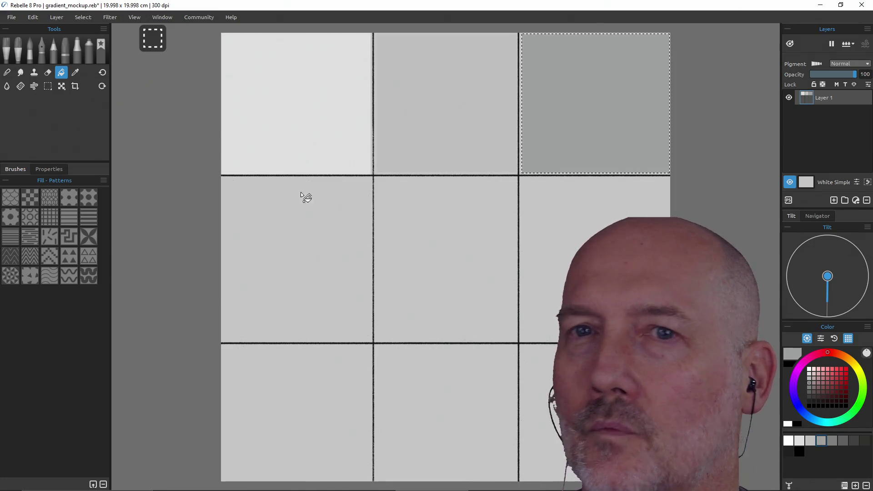
Select the middle-left cell and fill it with a darker grey
click(47, 85)
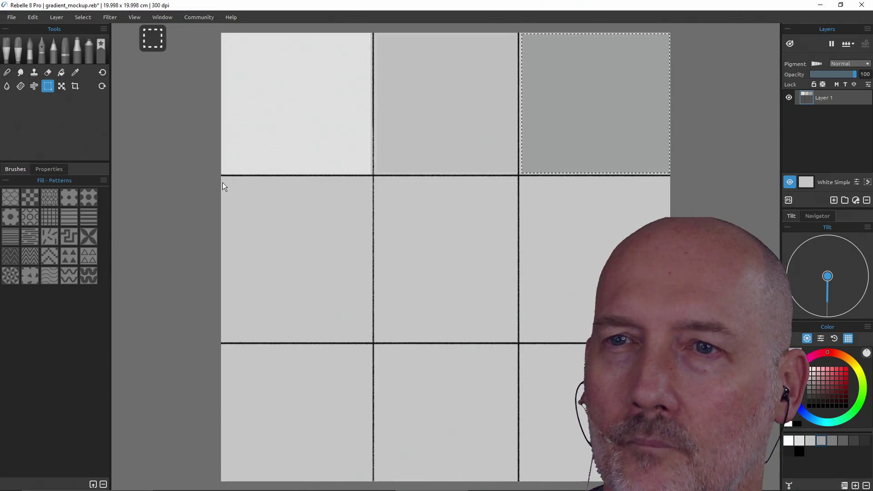
mouse_move(223, 179)
mouse_down()
mouse_move(349, 328)
mouse_move(372, 341)
mouse_up()
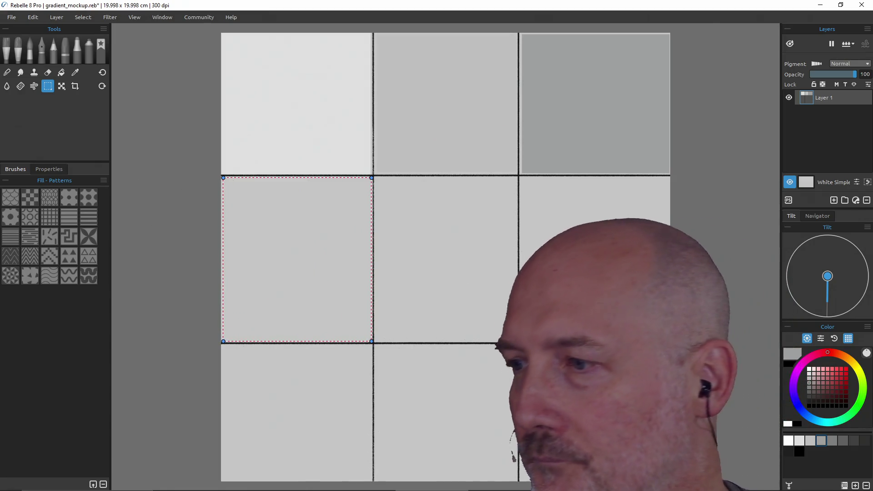
click(833, 441)
click(18, 48)
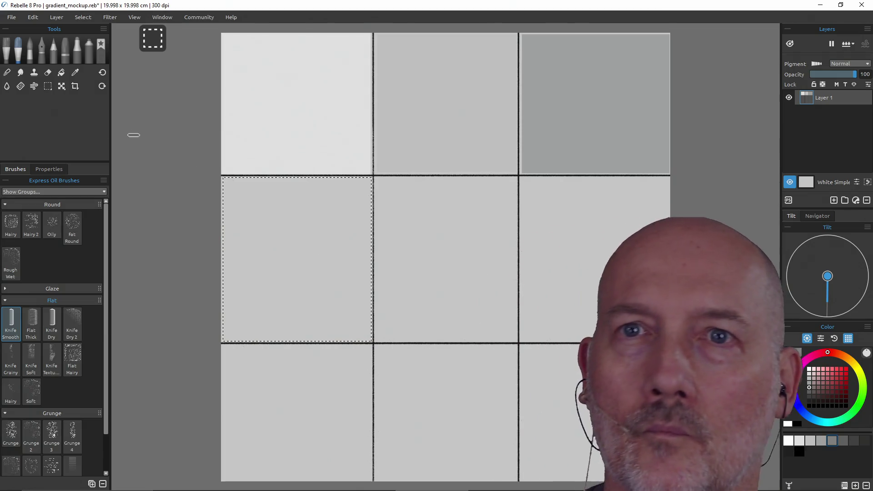
click(61, 73)
click(297, 235)
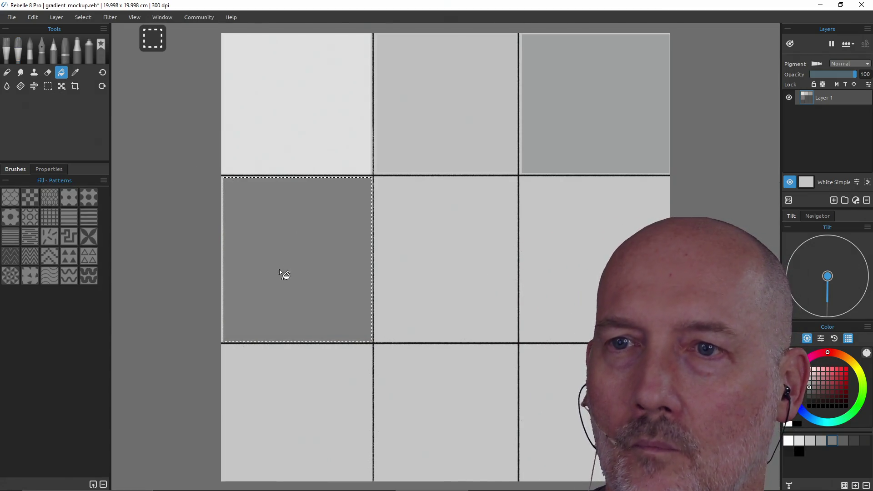
Select the centre cell and fill it with the next darker grey
click(48, 86)
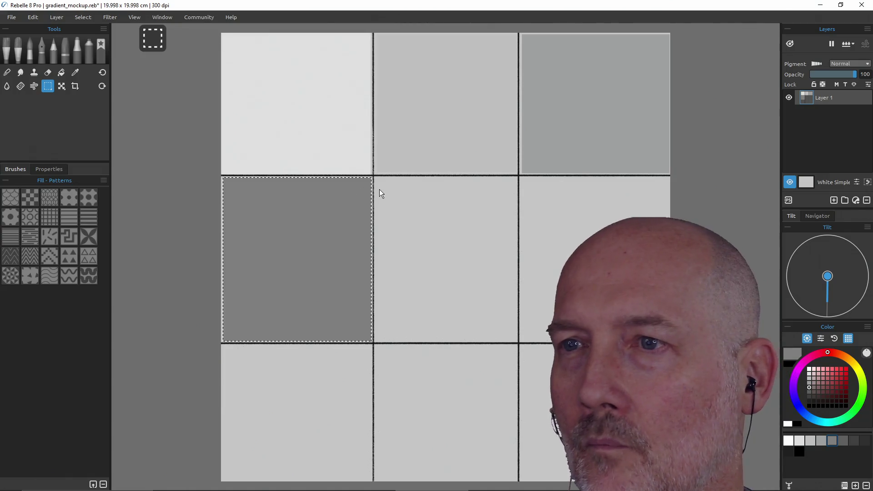
drag(378, 179, 517, 340)
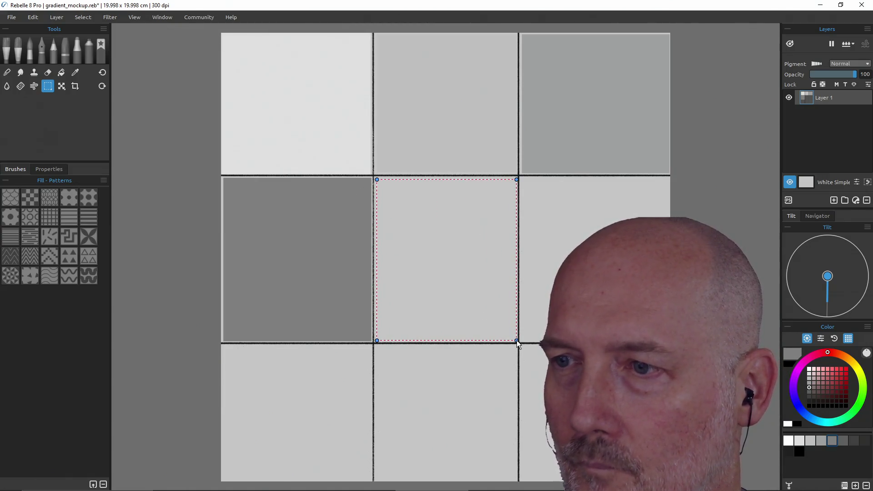
click(61, 72)
click(842, 440)
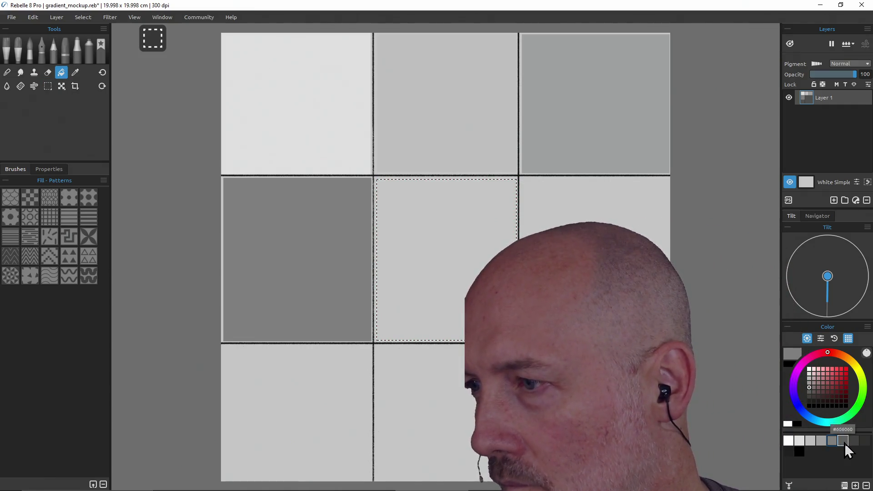
click(459, 221)
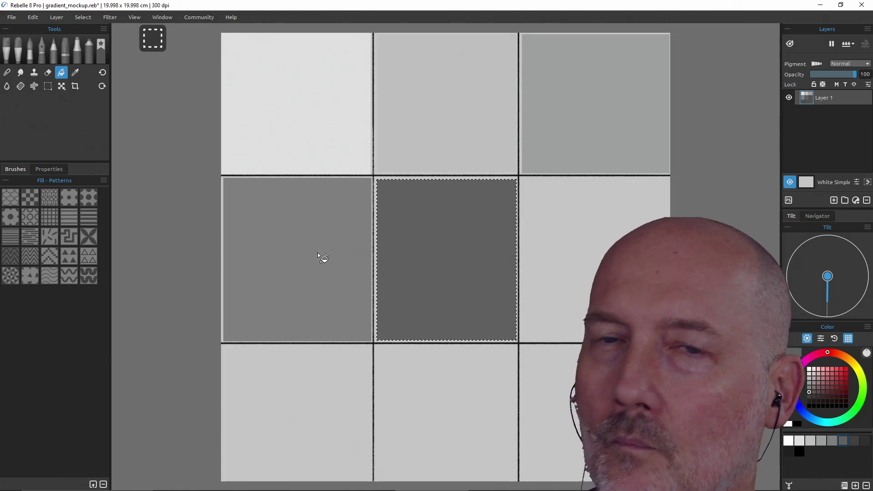
Select the middle-right cell and fill it with a dark grey
click(48, 85)
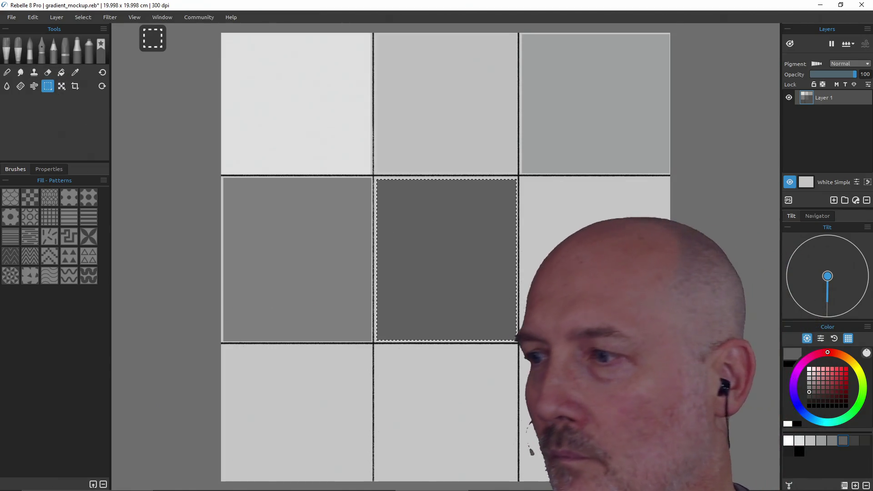
click(853, 441)
key(b)
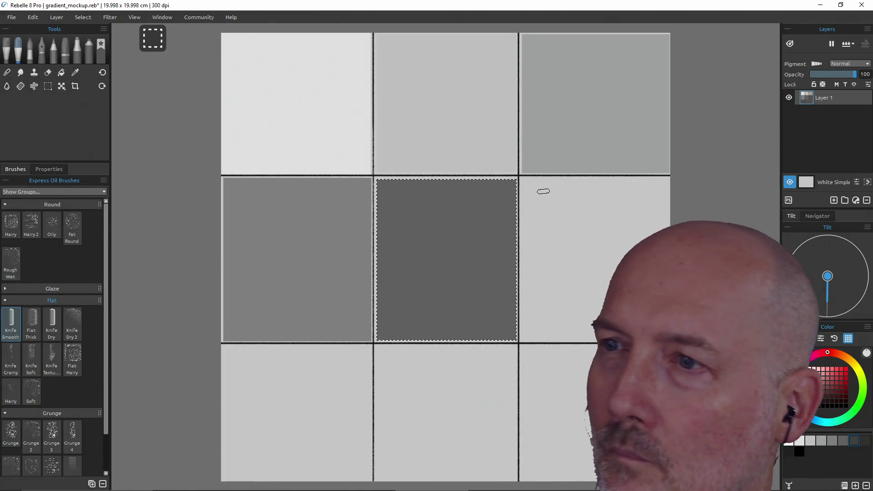
click(49, 85)
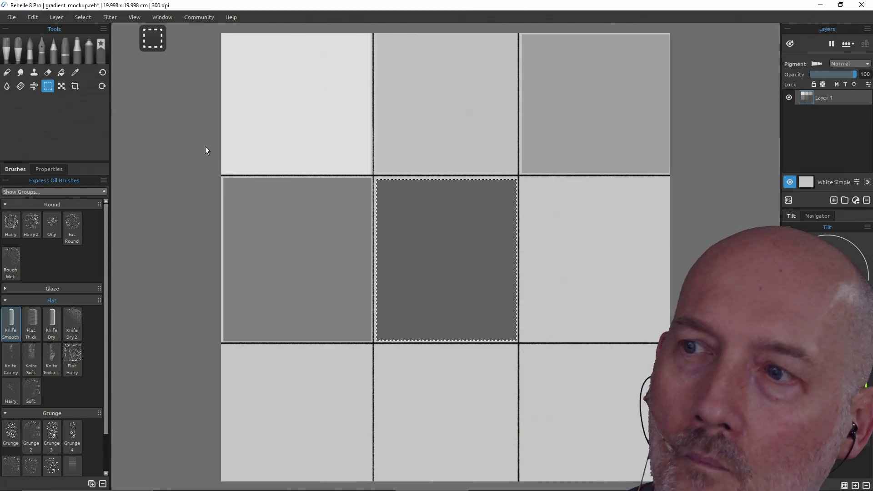
mouse_move(522, 182)
mouse_down()
mouse_move(623, 307)
mouse_move(668, 340)
mouse_up()
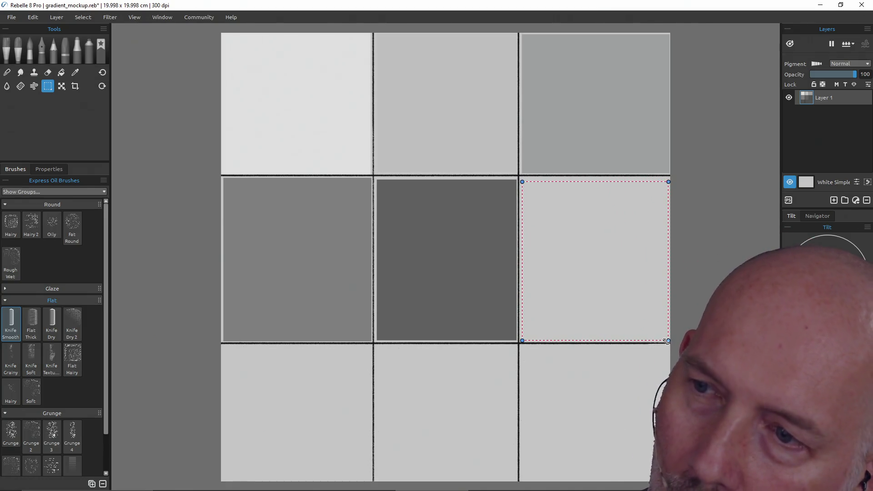
click(61, 72)
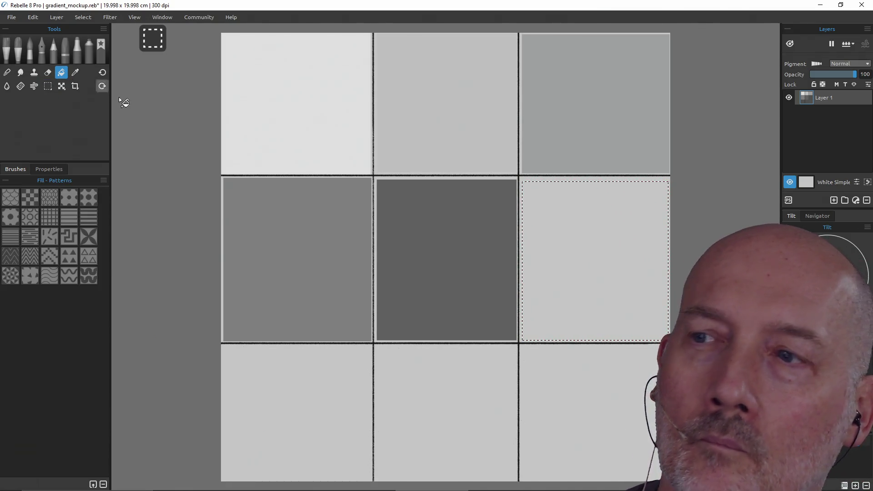
click(576, 246)
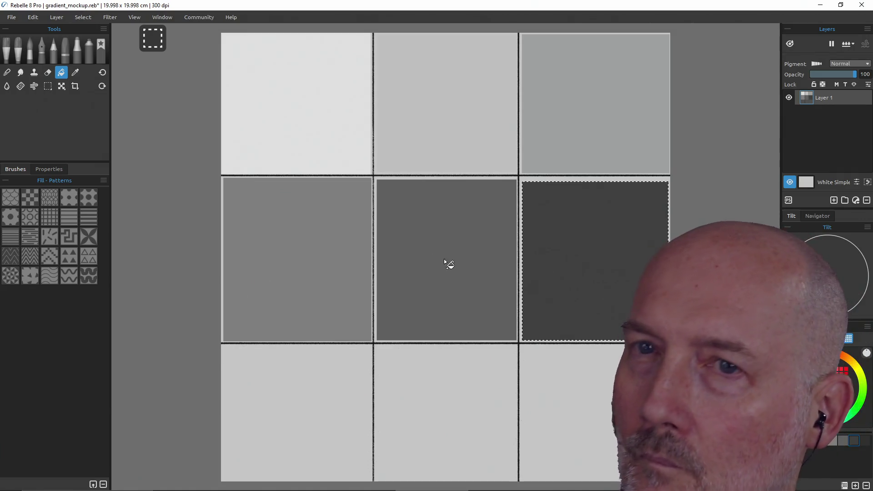
Select the bottom-left cell and fill it with near-black
click(48, 86)
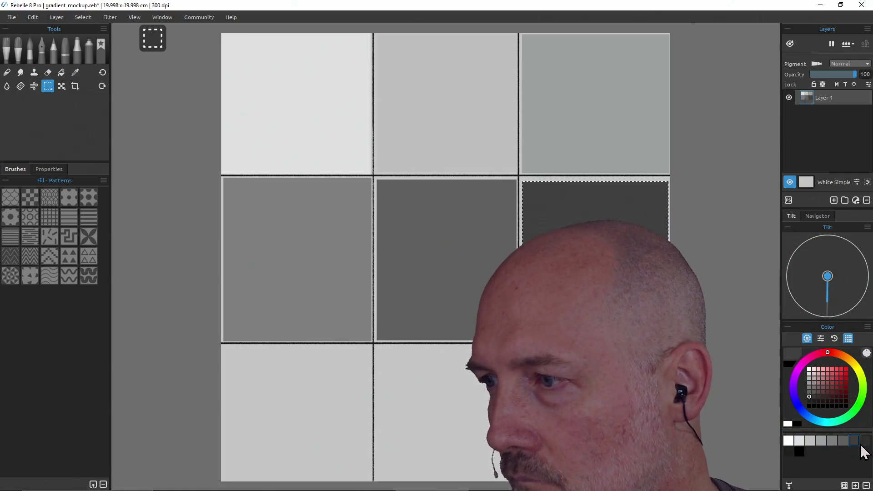
key(b)
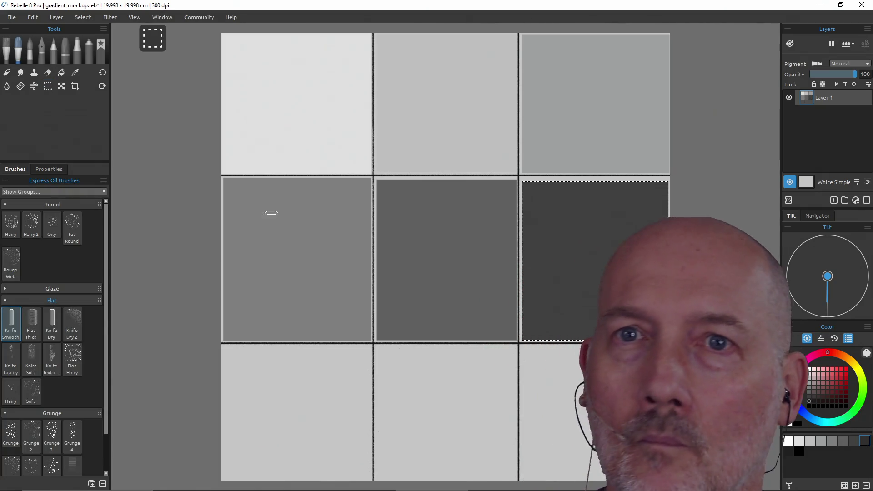
click(47, 86)
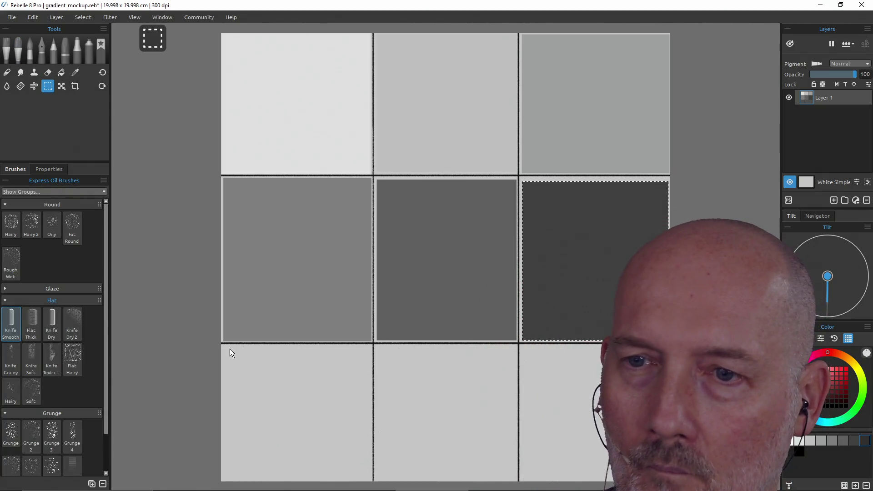
drag(224, 350, 372, 478)
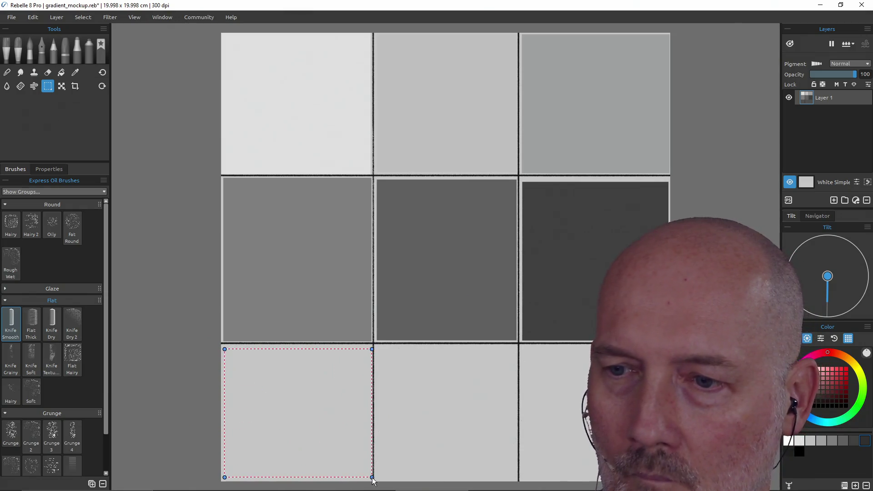
click(61, 73)
click(285, 406)
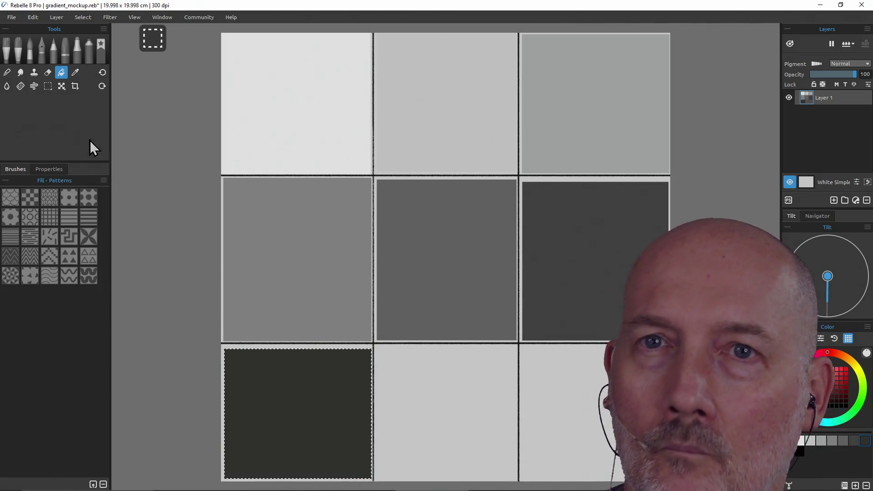
Fill the bottom-middle cell with very dark grey and clear the selection
click(47, 86)
mouse_move(375, 345)
mouse_down()
mouse_move(407, 386)
mouse_move(517, 481)
mouse_up()
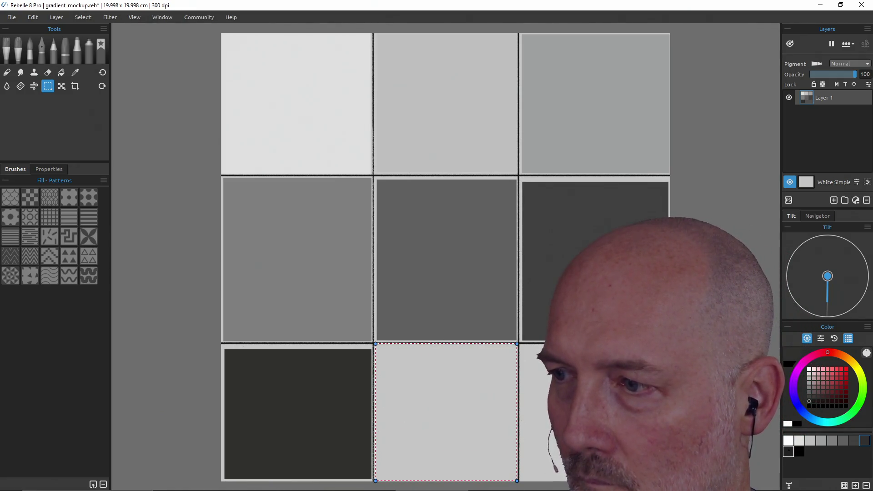
key(b)
drag(436, 395, 449, 397)
click(61, 73)
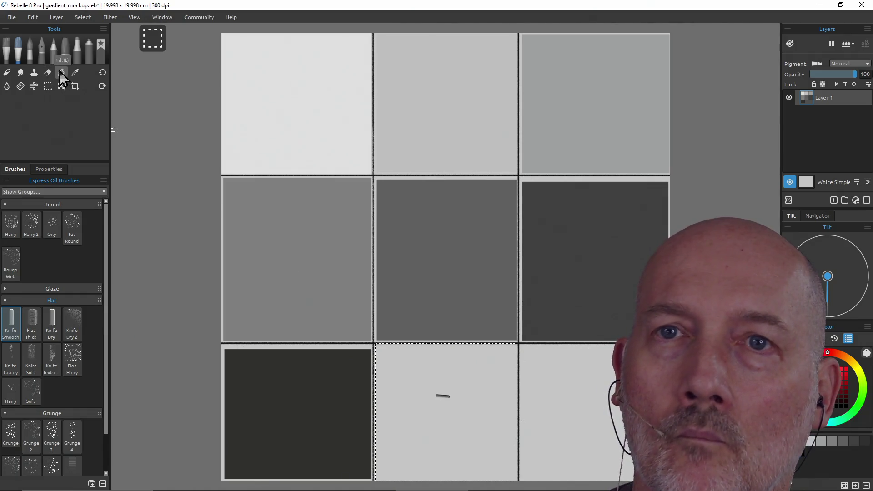
click(417, 371)
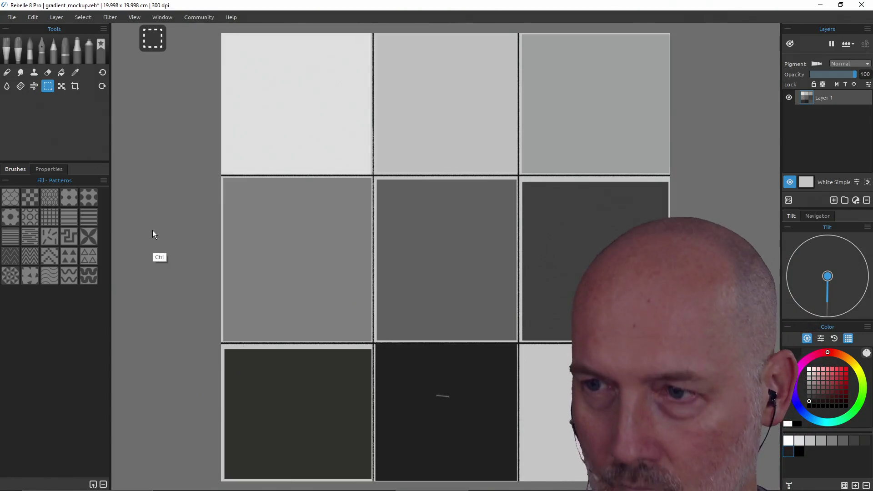
key(ctrl+d)
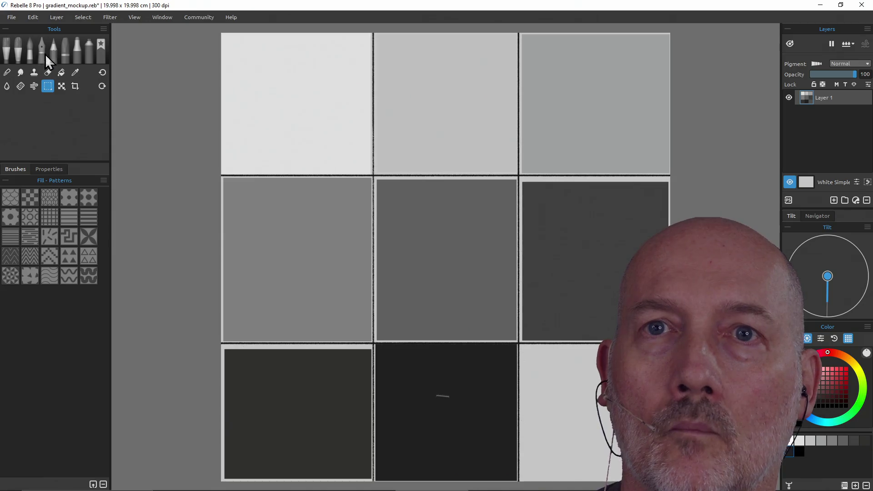
click(19, 52)
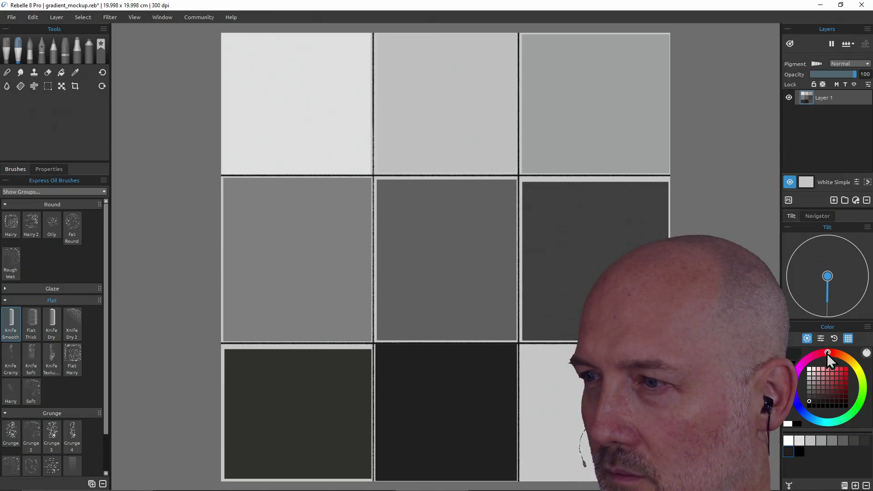
Paint five dabs fading from bright red to pale pink across the top-left cell, replacing a white block
click(846, 379)
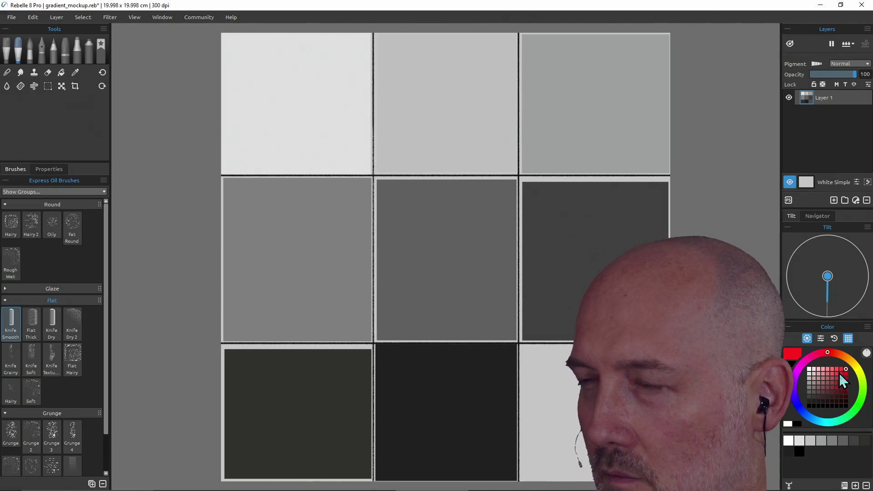
drag(234, 43, 234, 59)
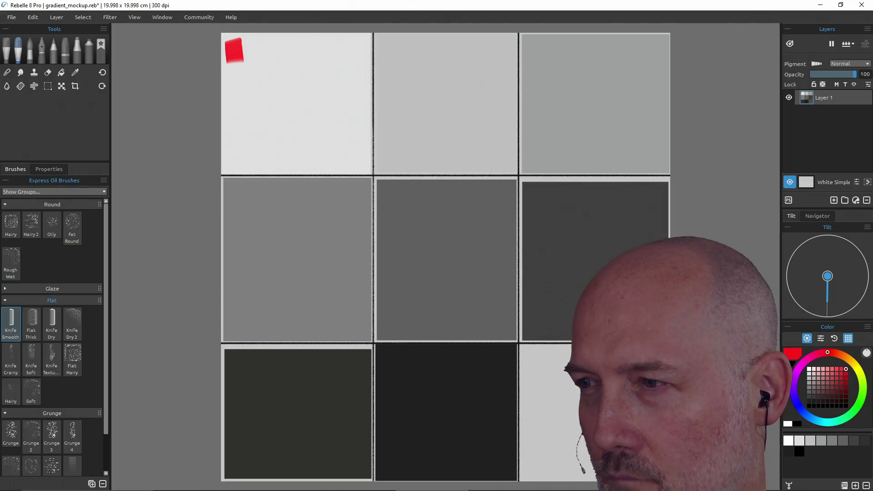
click(837, 370)
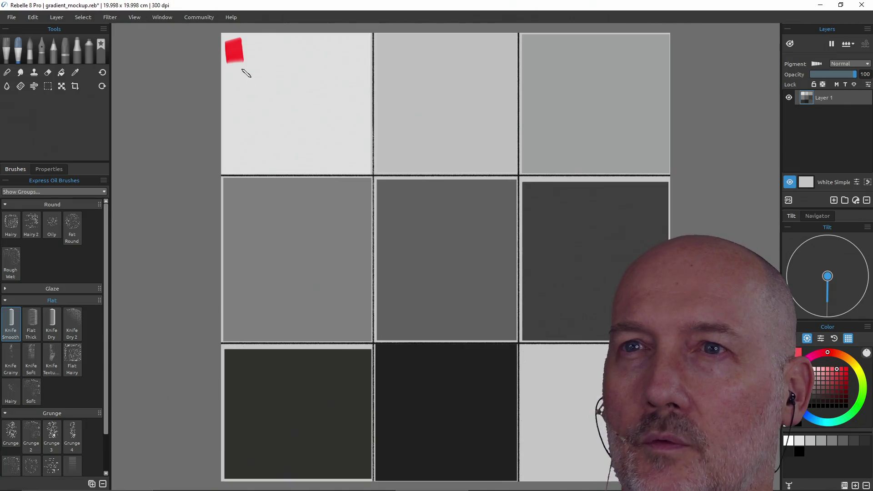
drag(250, 36, 249, 54)
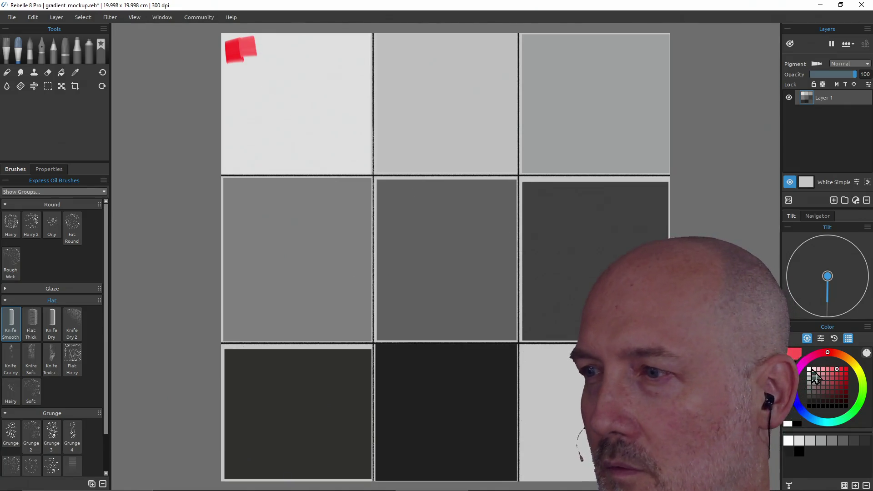
click(827, 370)
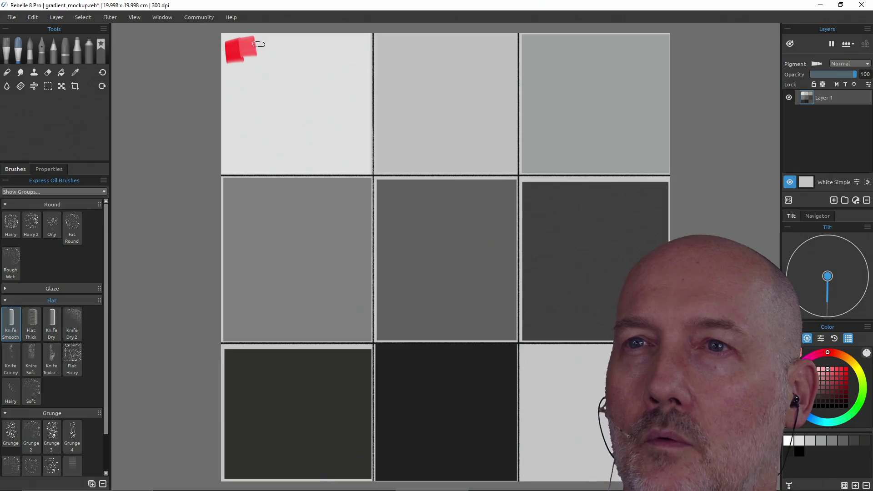
drag(259, 39, 269, 40)
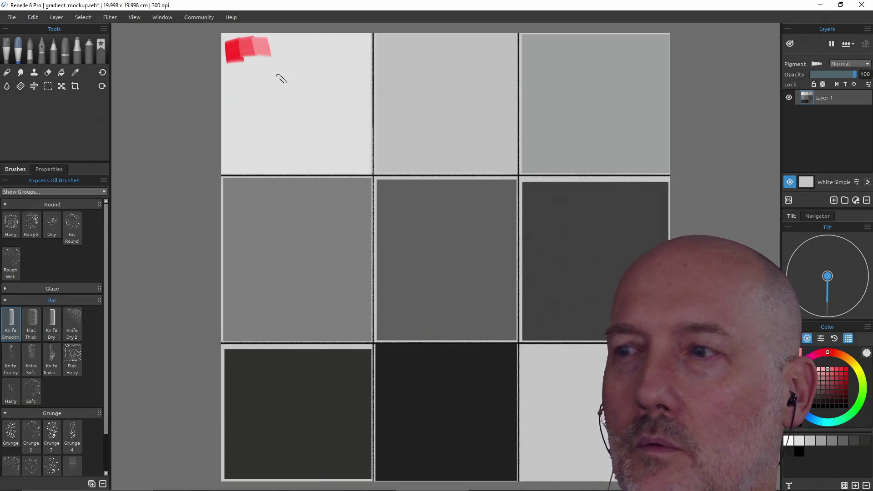
click(821, 373)
drag(271, 44, 284, 44)
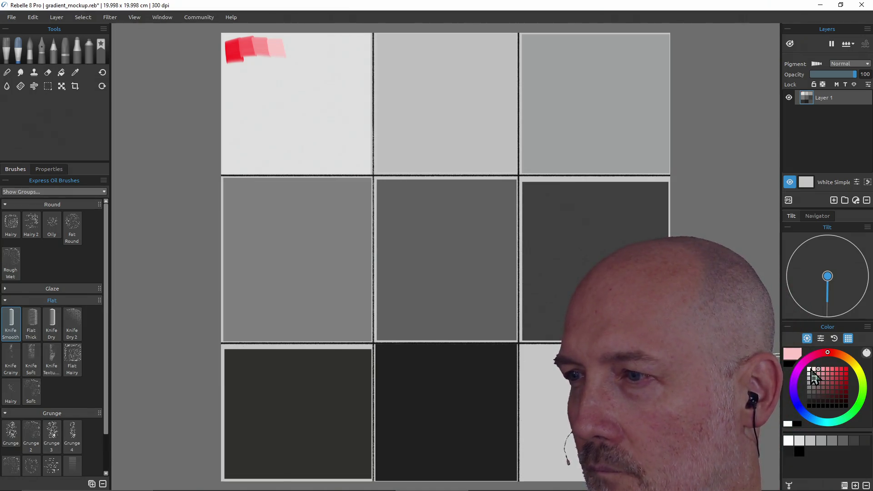
drag(292, 45, 293, 59)
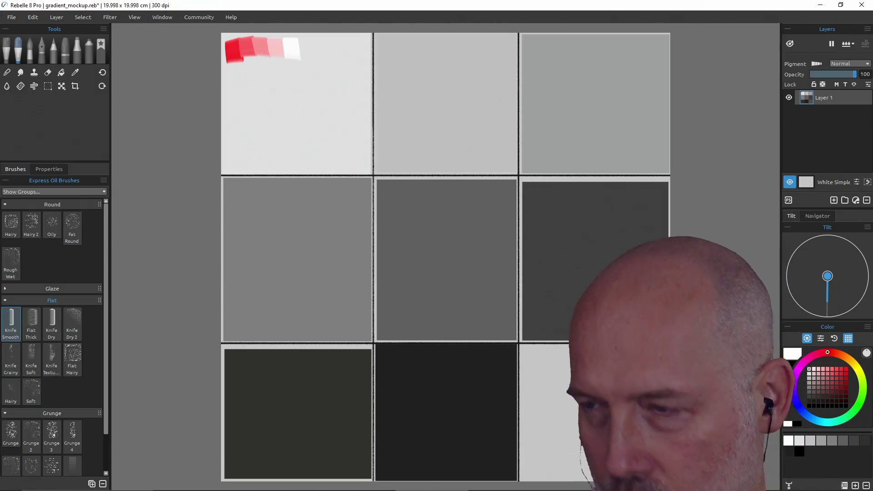
key(ctrl+z)
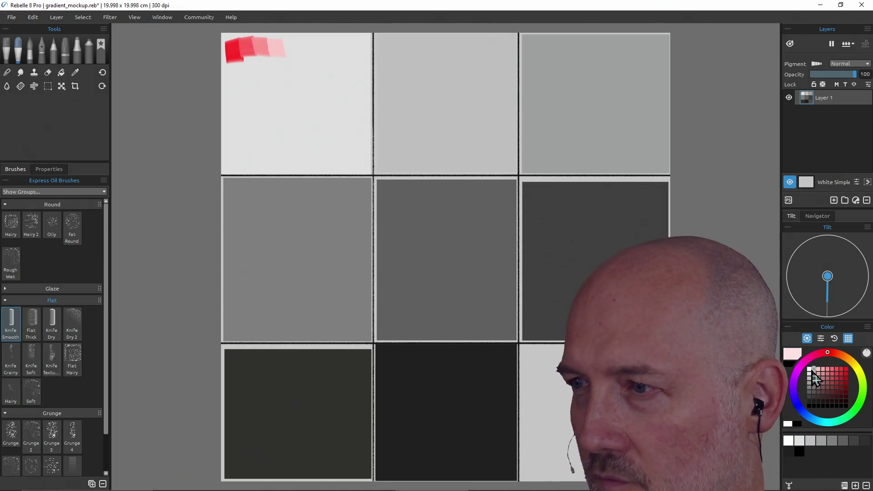
drag(289, 40, 290, 51)
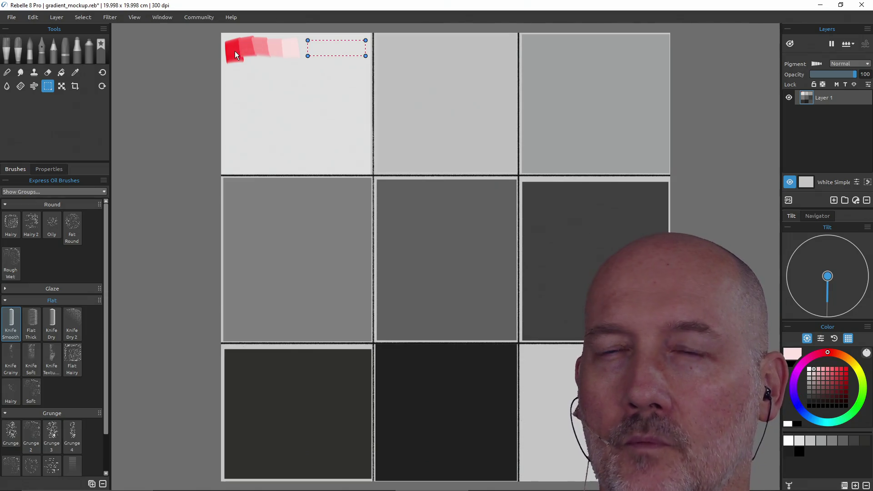
Sample strong red through pale pink from the first strip and paint them inside the adjacent rectangle
key(alt)
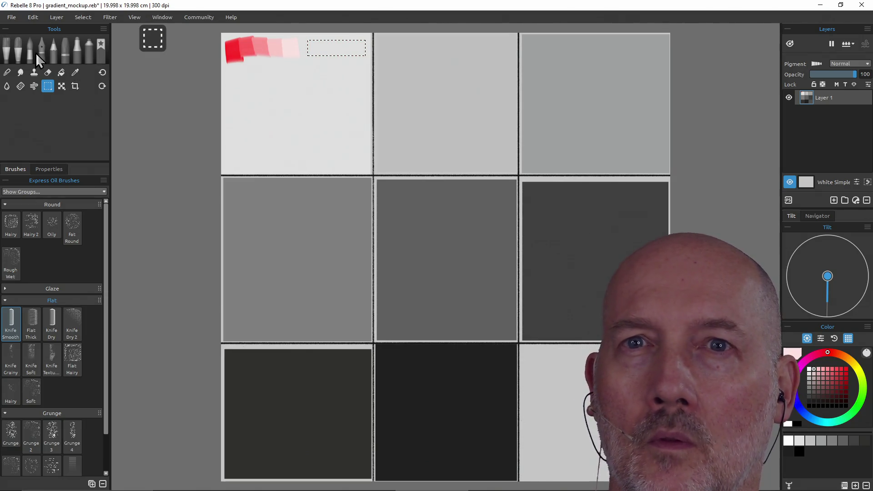
click(19, 49)
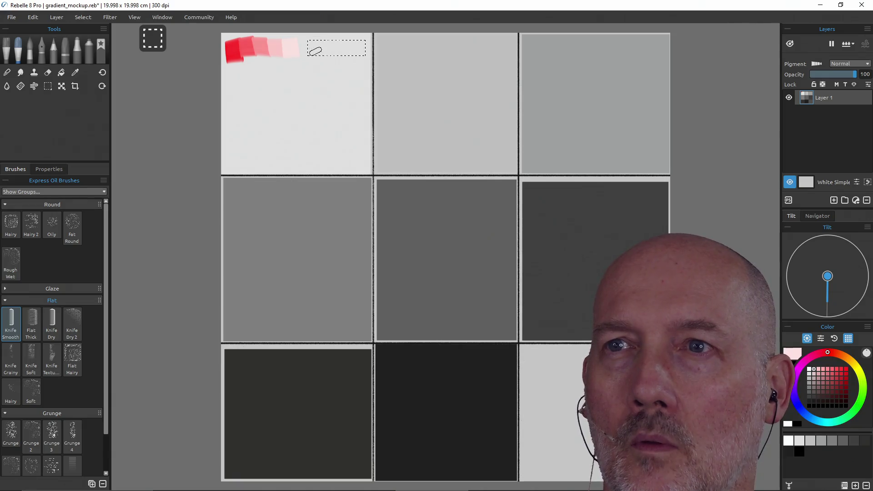
alt+click(230, 54)
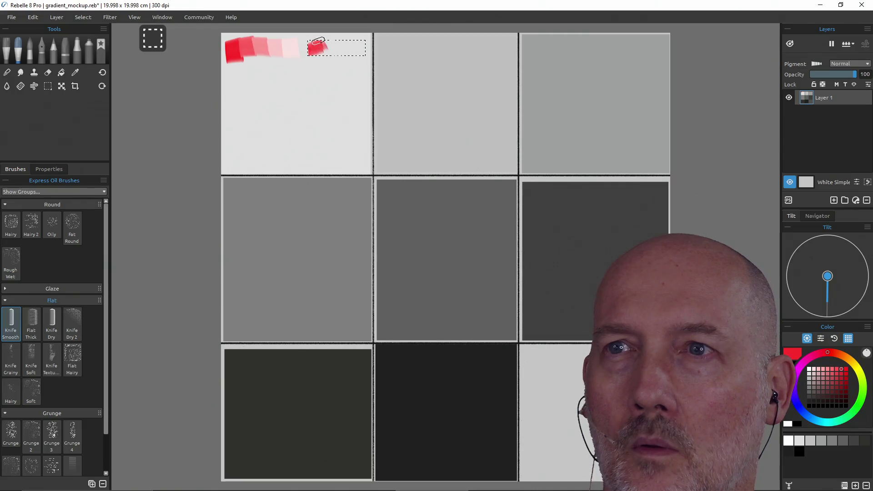
alt+click(257, 50)
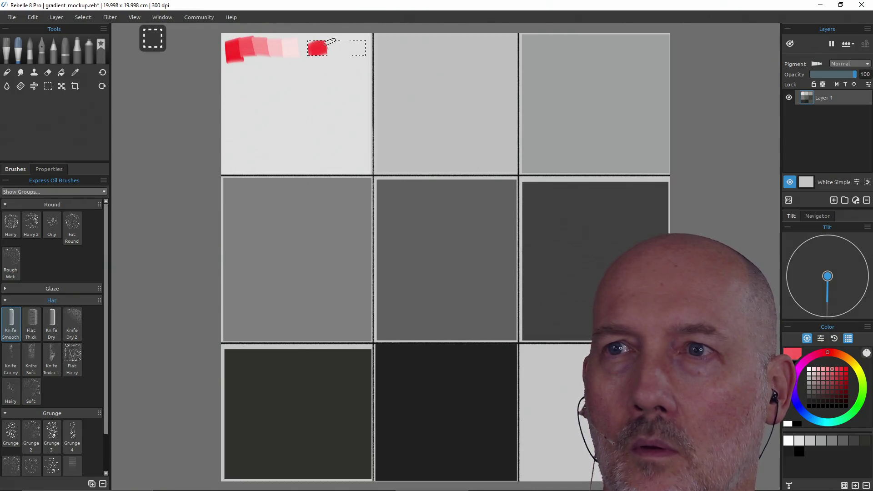
alt+click(263, 48)
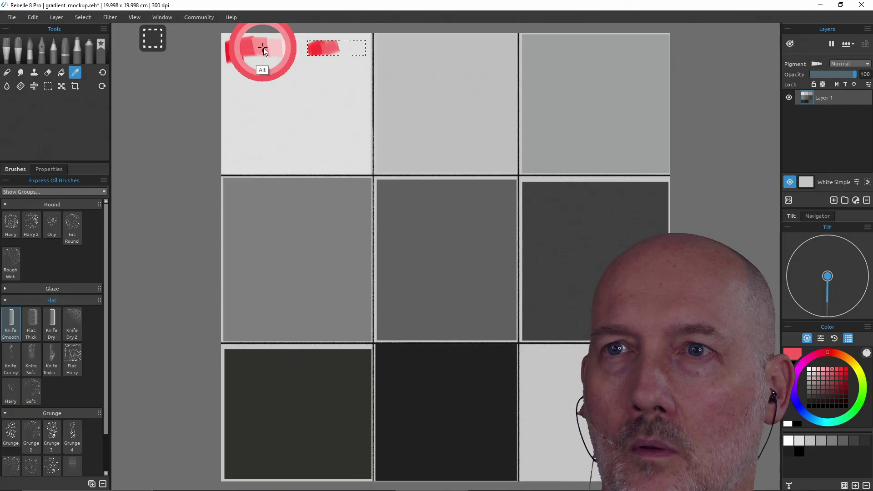
alt+click(266, 53)
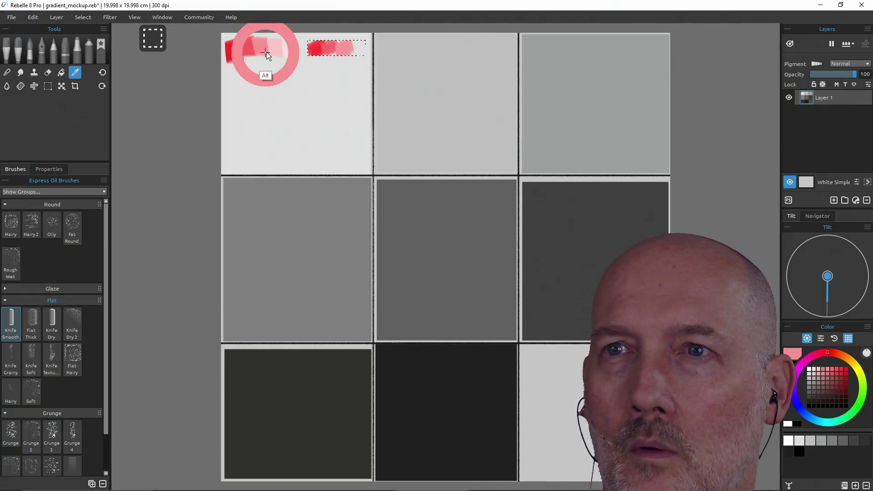
drag(347, 48, 358, 54)
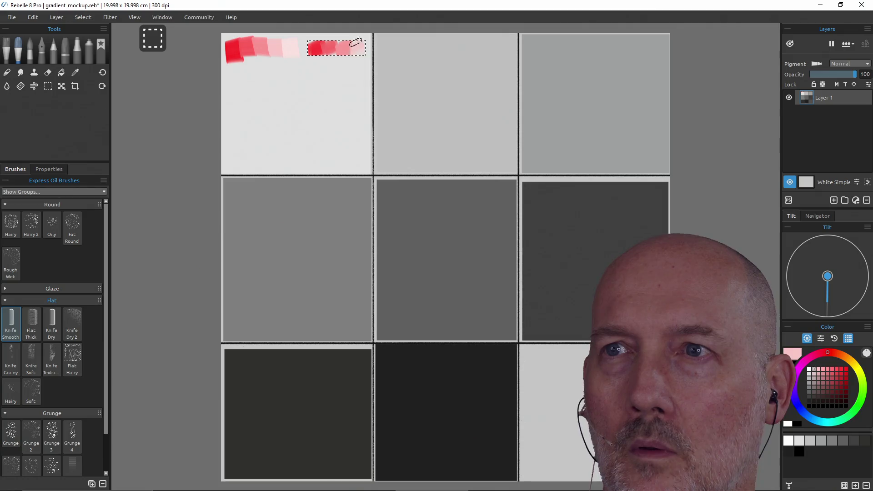
click(20, 73)
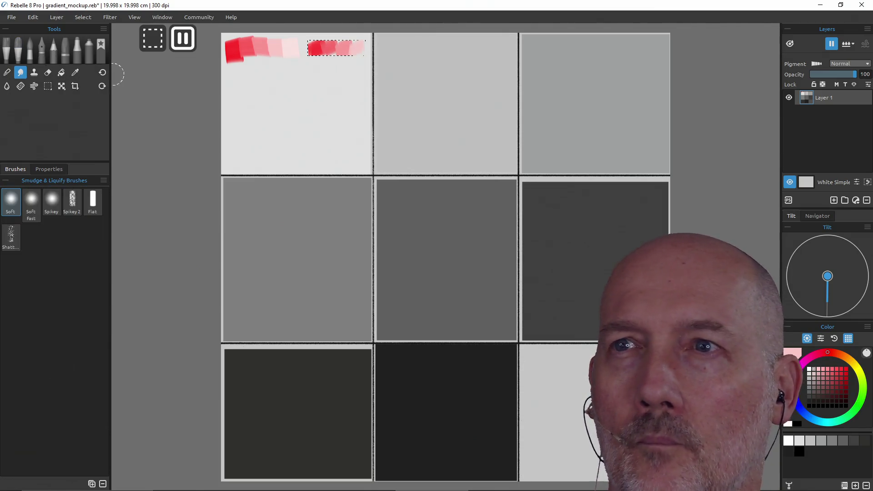
Smudge the second strip's red and pink tints together, then deselect with Ctrl+D
mouse_move(336, 45)
mouse_down()
mouse_move(356, 45)
mouse_move(324, 49)
mouse_up()
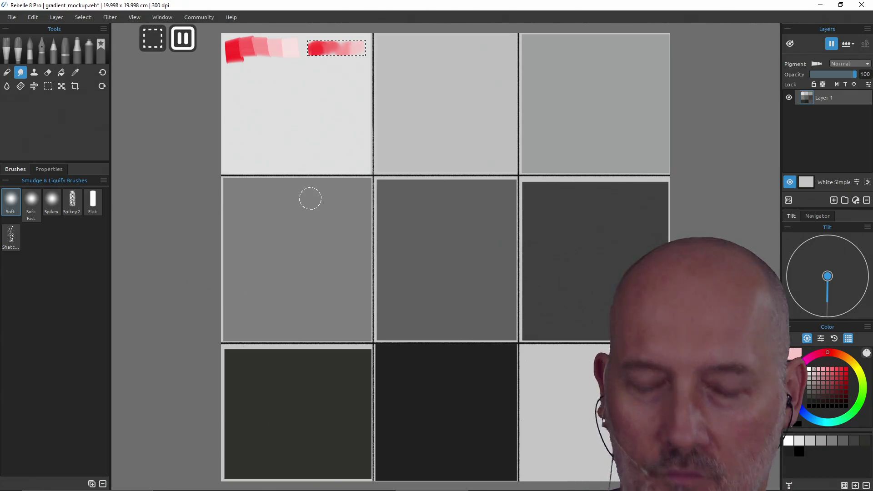
key(ctrl+d)
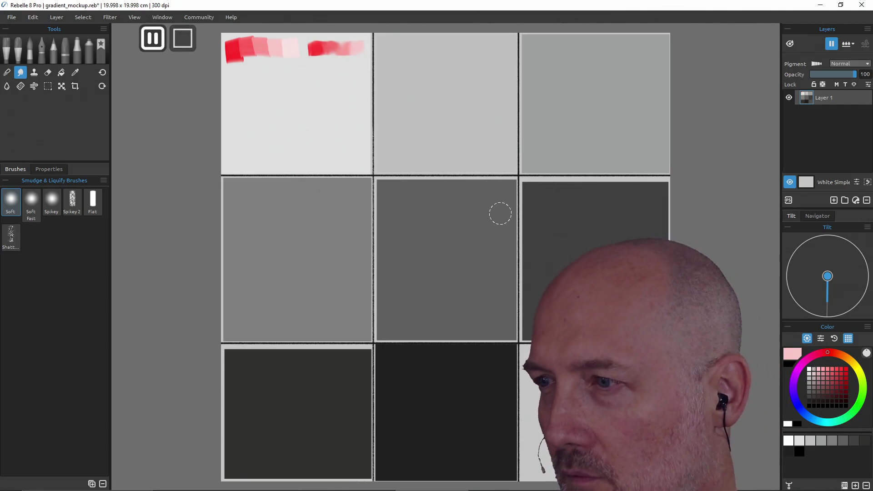
click(847, 378)
Dab progressively darker reds into the top-middle, top-right and middle-left cells' top-left corners
key(b)
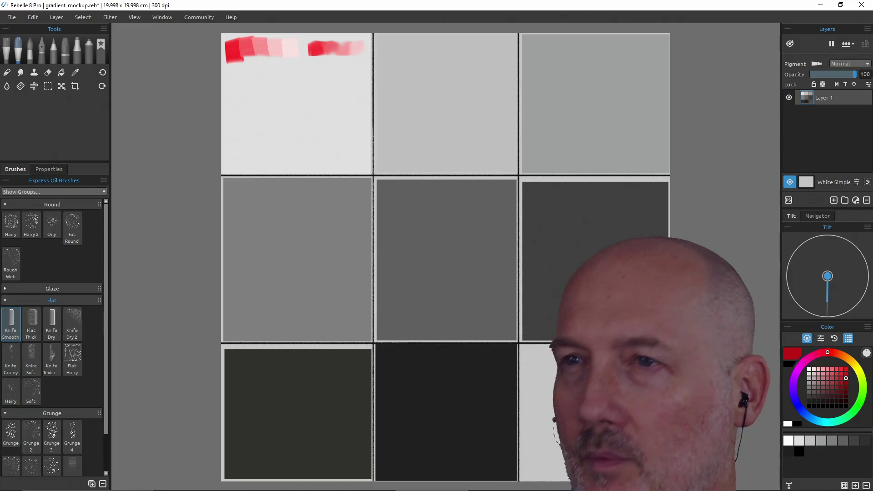
drag(385, 42, 383, 59)
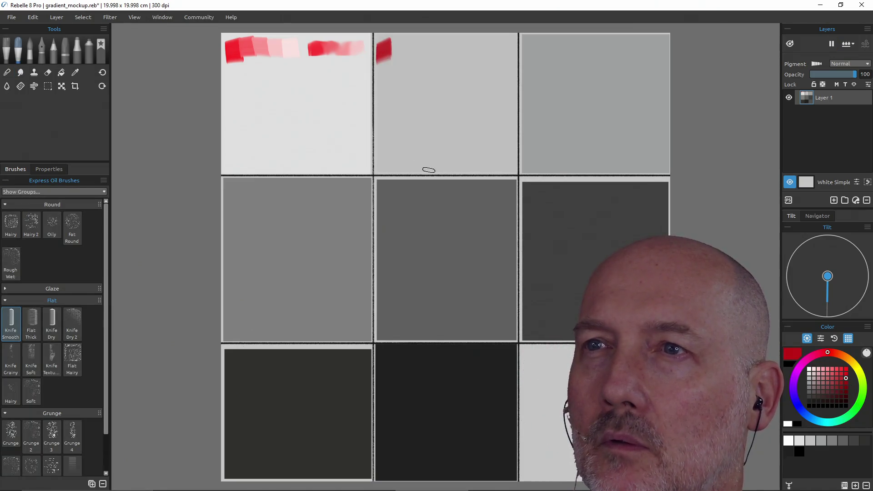
key(ctrl+z)
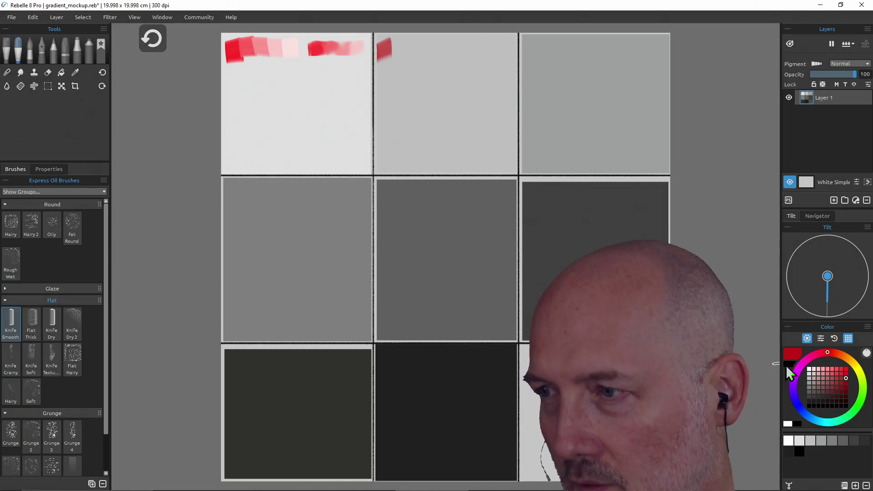
click(845, 374)
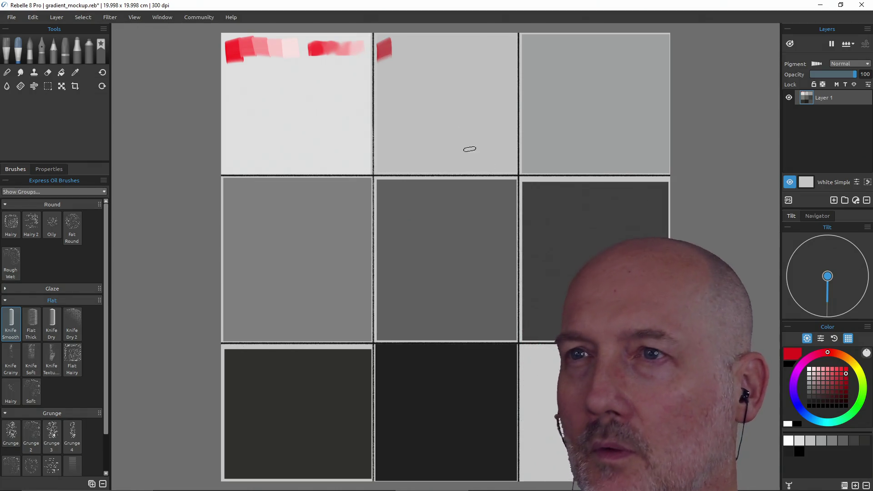
drag(385, 42, 385, 60)
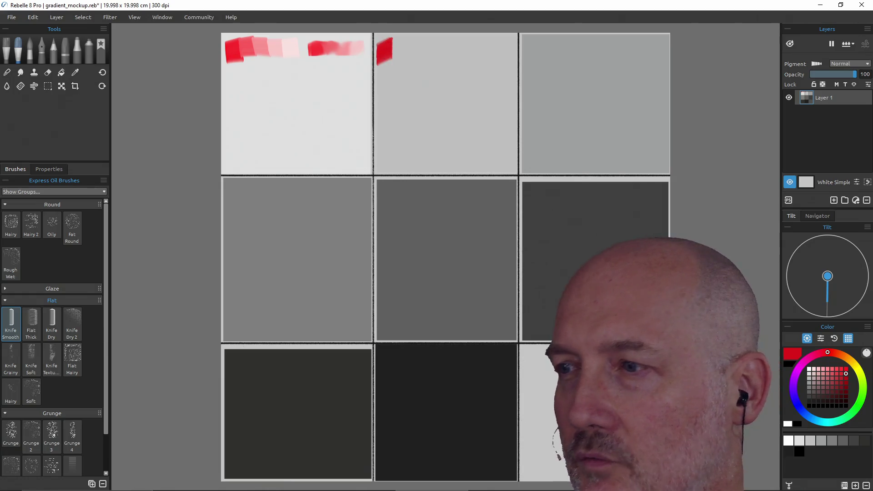
click(846, 378)
mouse_move(530, 44)
mouse_down()
mouse_move(529, 64)
mouse_move(530, 38)
mouse_up()
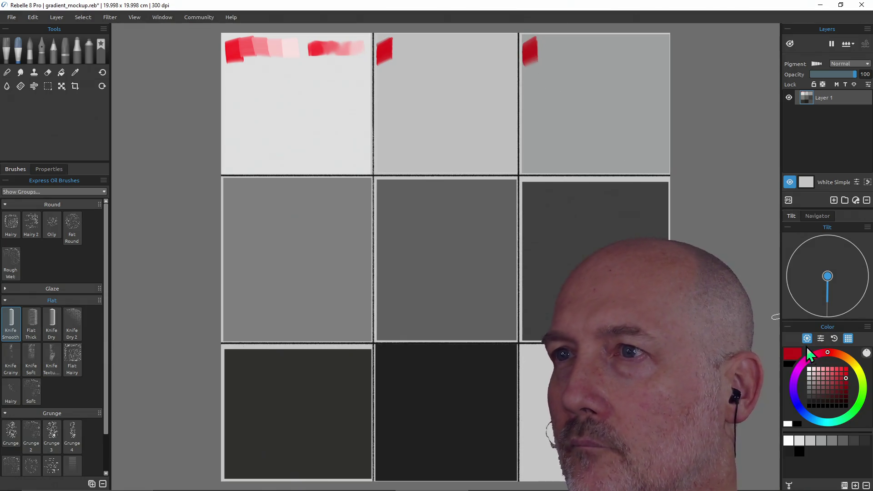
click(847, 383)
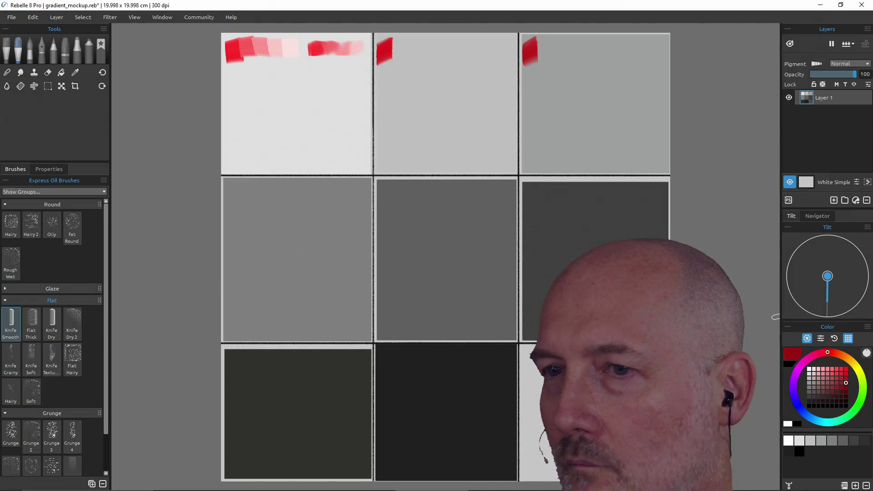
drag(234, 190, 233, 202)
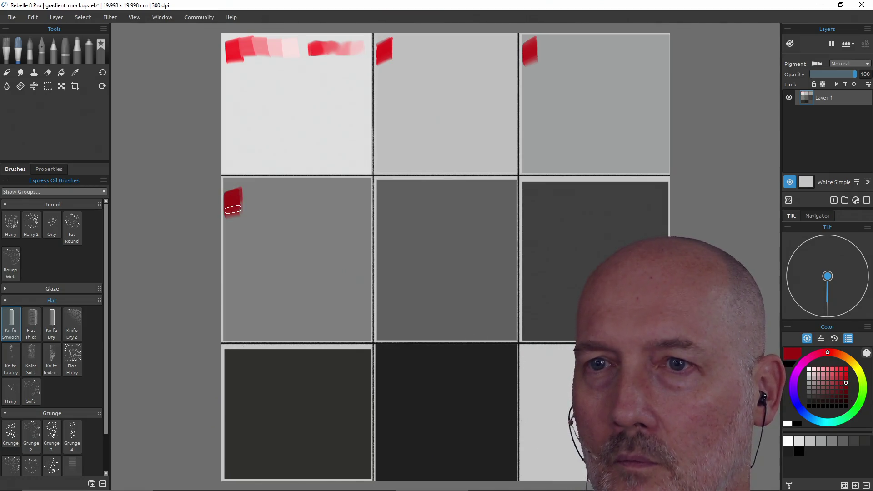